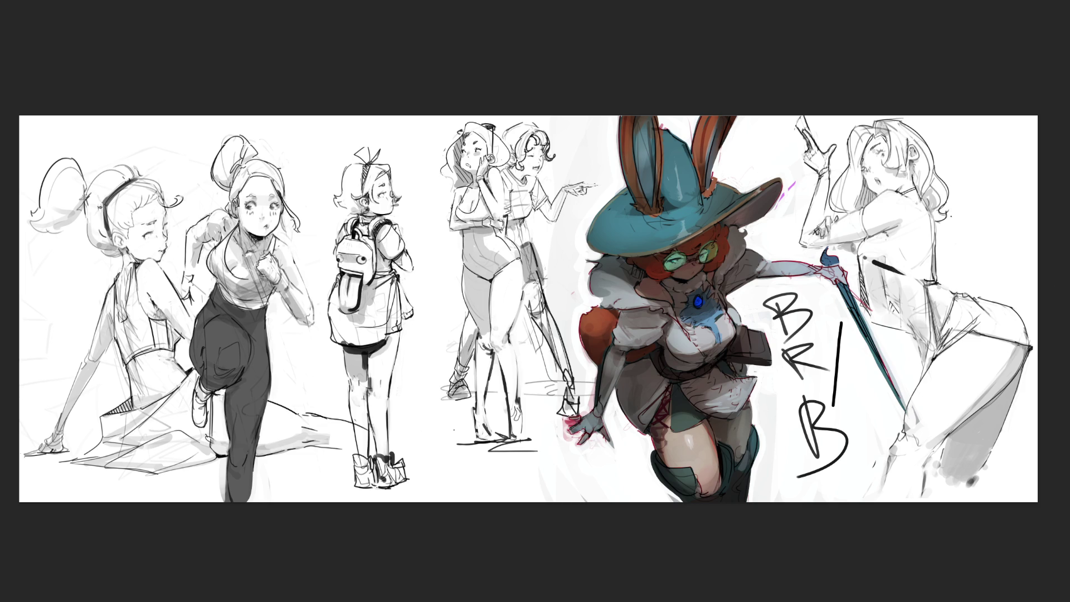
Step: Undo the slash and lower B strokes of the BRB lettering, then enlarge the brush
key(ctrl+z)
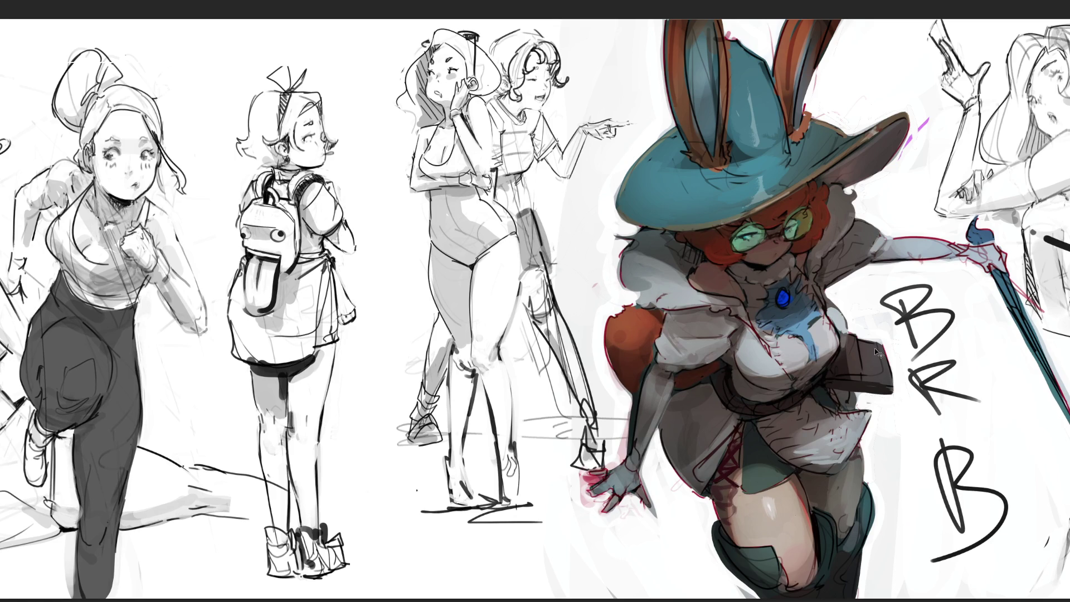
key(ctrl+z)
key(ctrl+z)
key(ctrl+z)
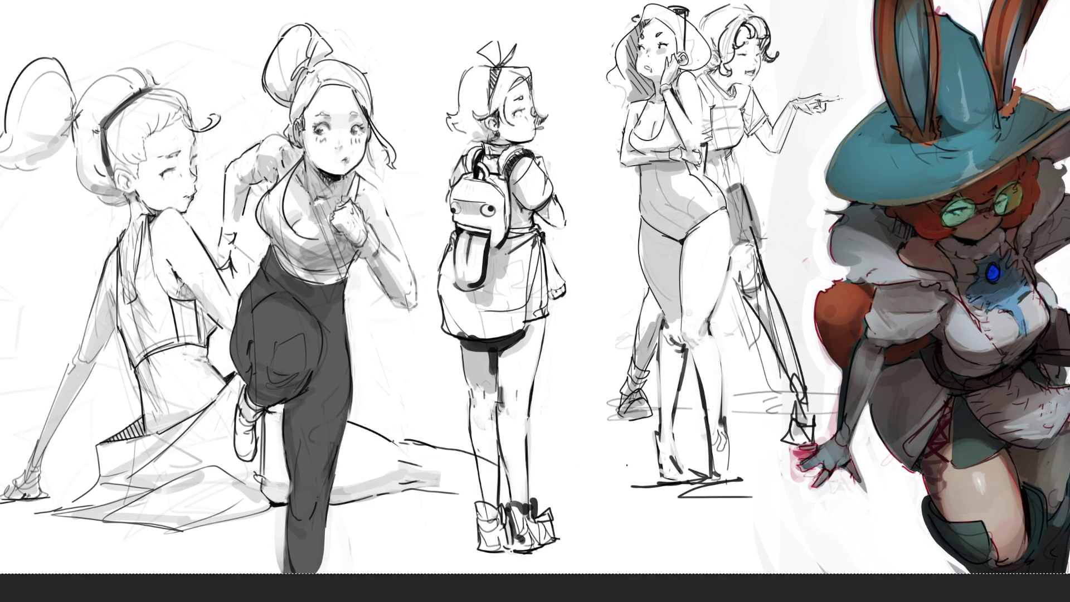
key(bracketright)
key(bracketright)
key(bracketright)
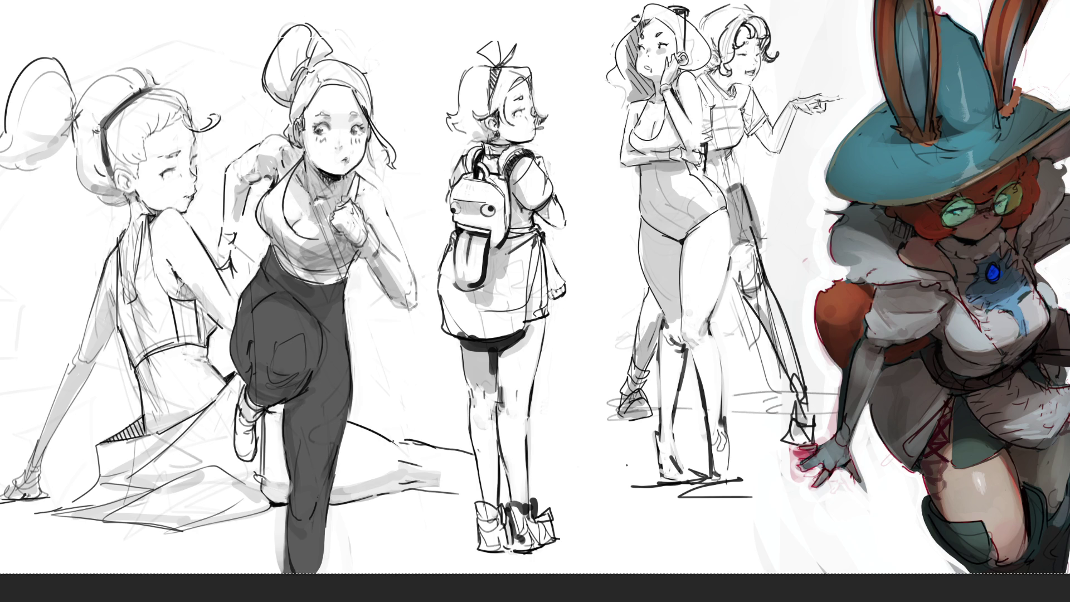
Step: Redraw the back girl's shoulder line and retouch the front girl's arm and wrist
drag(704, 77, 696, 145)
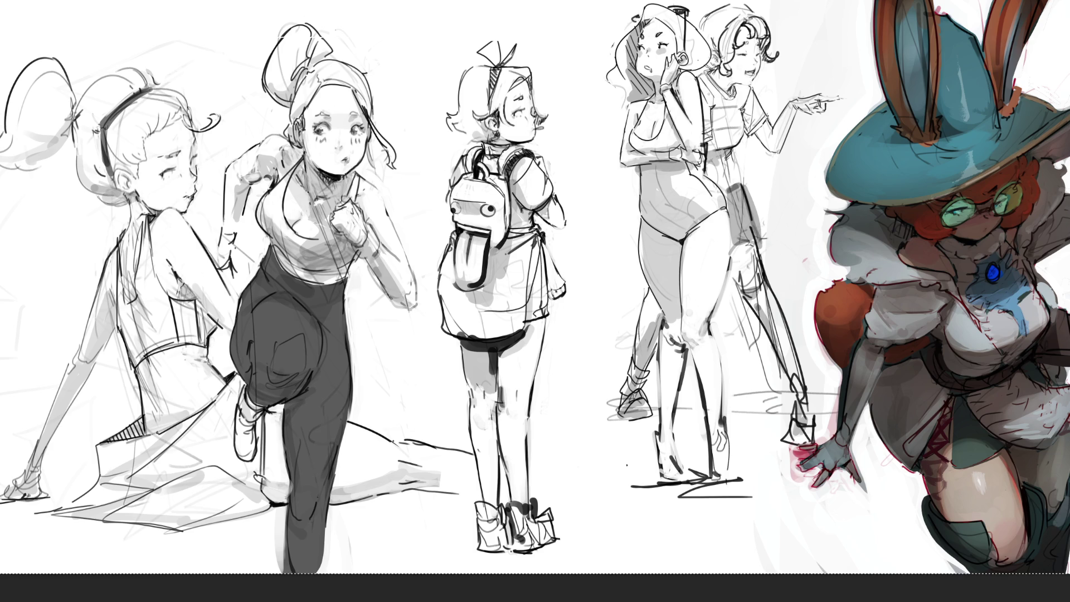
drag(706, 99, 701, 152)
key(ctrl+z)
drag(705, 111, 701, 152)
key(ctrl+z)
mouse_move(620, 156)
mouse_down()
mouse_move(620, 169)
mouse_move(637, 171)
mouse_up()
key(ctrl+z)
key(ctrl+z)
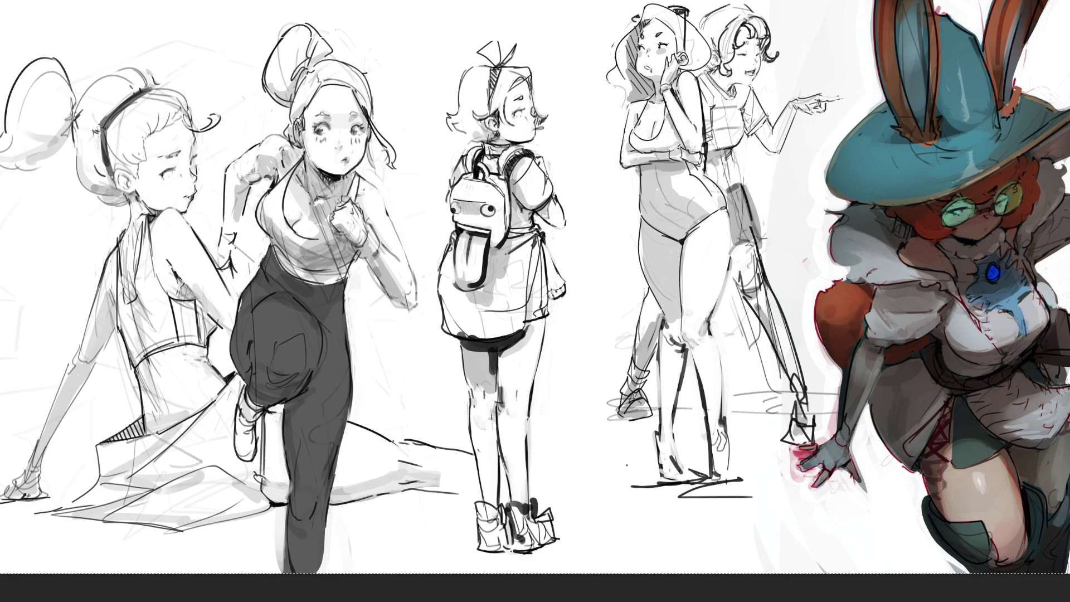
drag(671, 150, 680, 157)
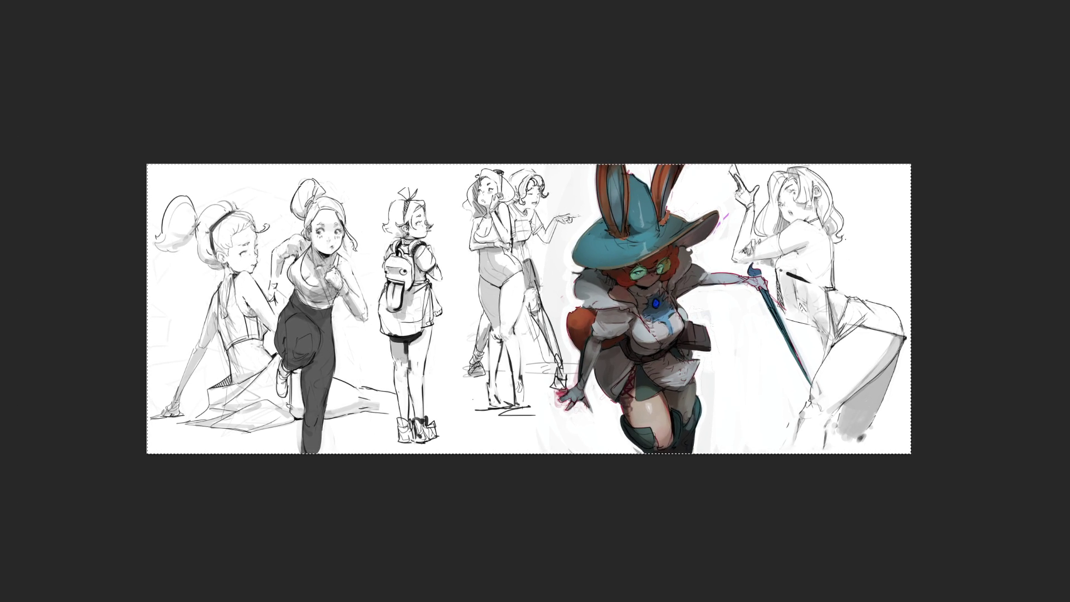
Step: Deselect, zoom in, and scribble feet and ground strokes under the standing pair
key(ctrl+d)
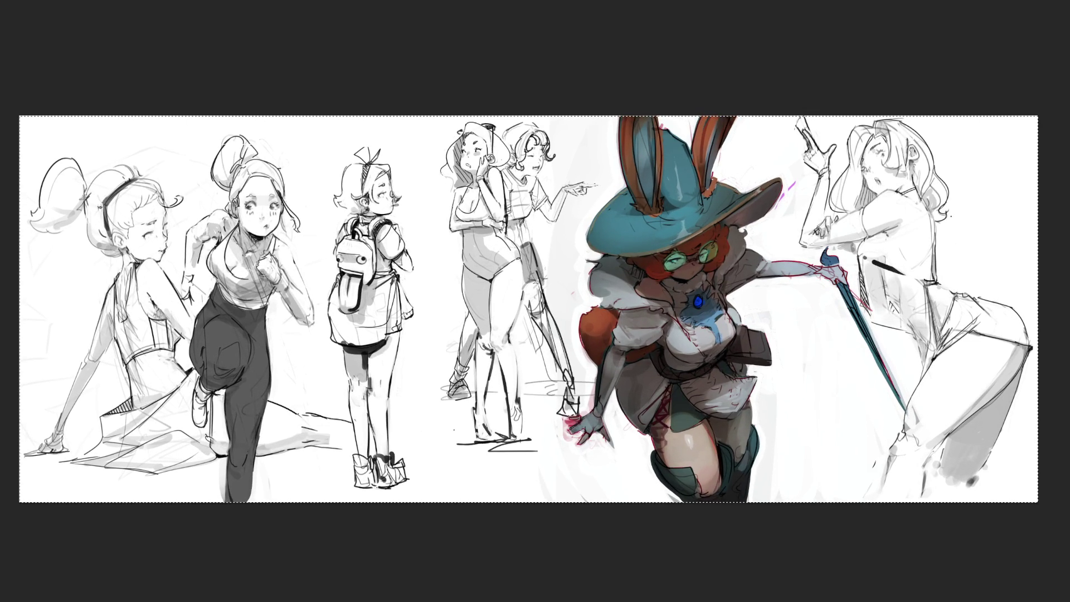
key(ctrl+plus)
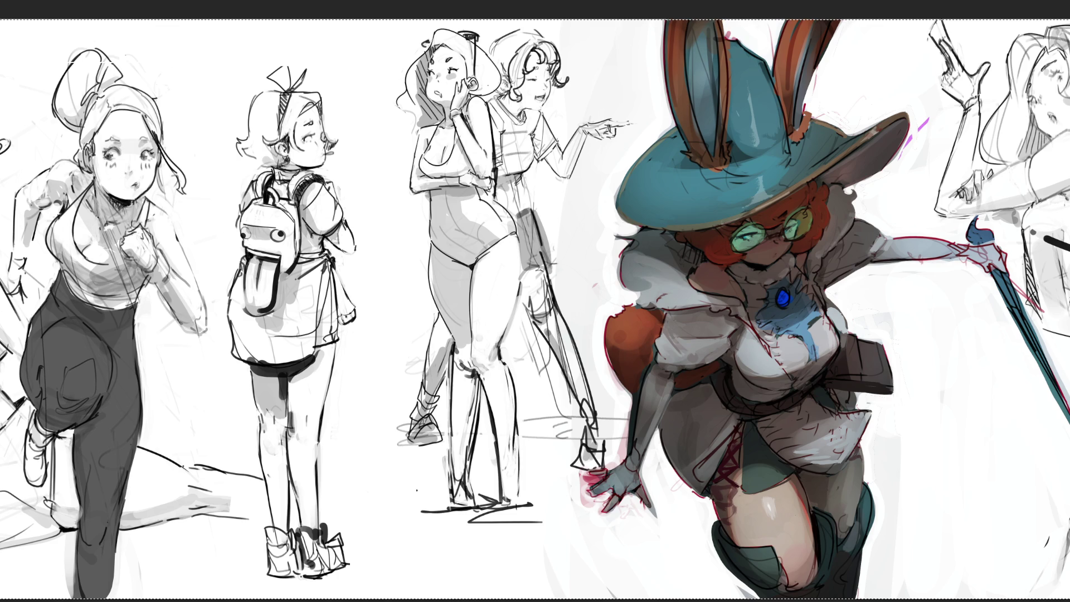
mouse_move(493, 485)
mouse_down()
mouse_move(508, 516)
mouse_move(513, 484)
mouse_move(512, 501)
mouse_up()
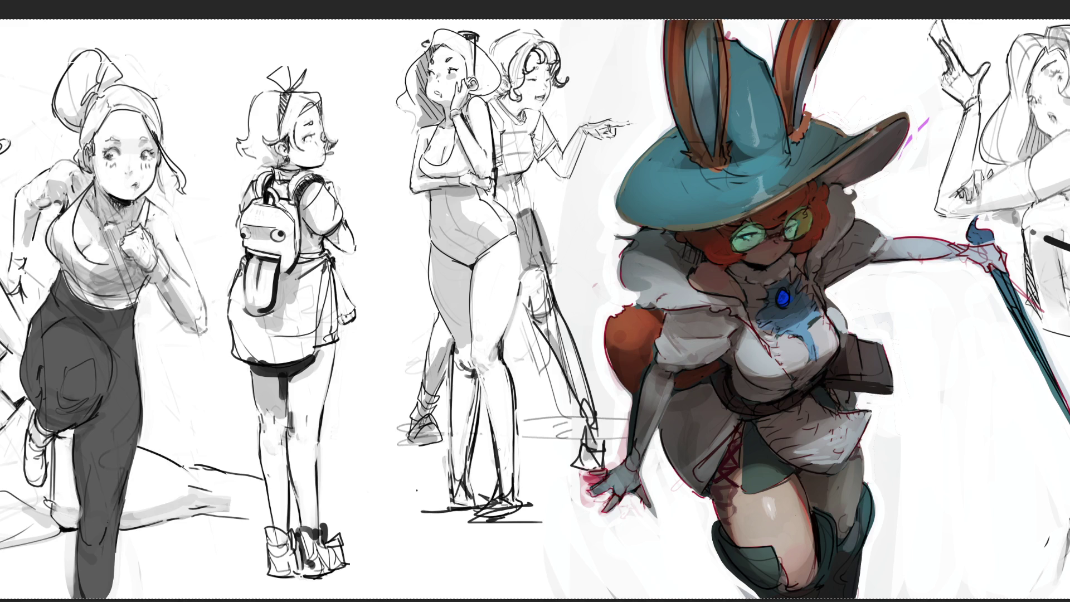
mouse_move(457, 484)
mouse_down()
mouse_move(451, 508)
mouse_move(472, 510)
mouse_up()
mouse_move(475, 493)
mouse_down()
mouse_move(466, 514)
mouse_move(504, 523)
mouse_up()
mouse_move(497, 506)
mouse_down()
mouse_move(480, 524)
mouse_move(513, 518)
mouse_up()
mouse_move(519, 492)
mouse_down()
mouse_move(513, 519)
mouse_move(523, 521)
mouse_up()
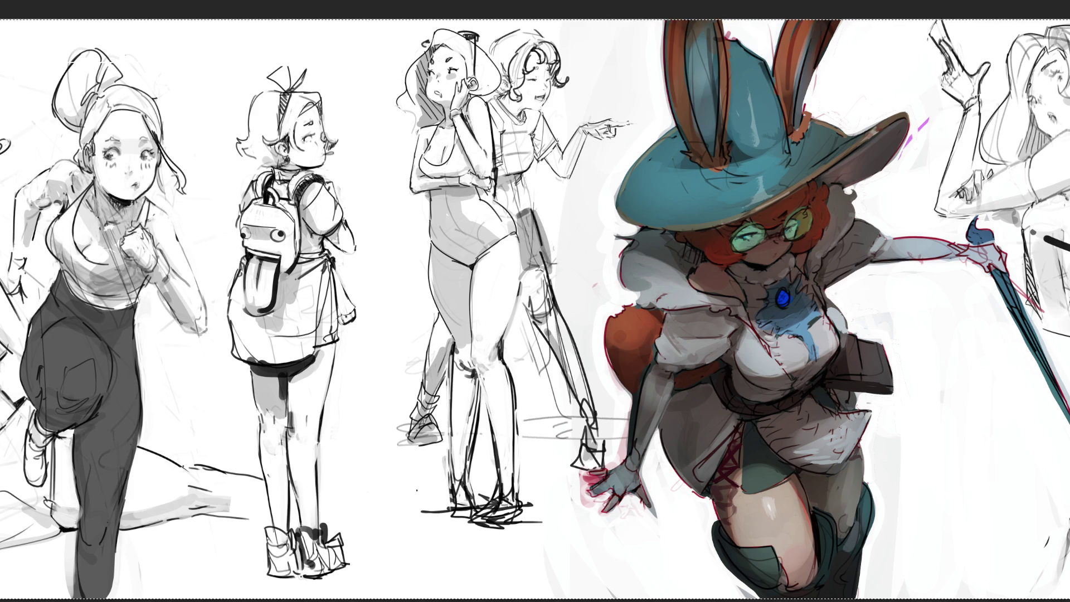
key(ctrl+0)
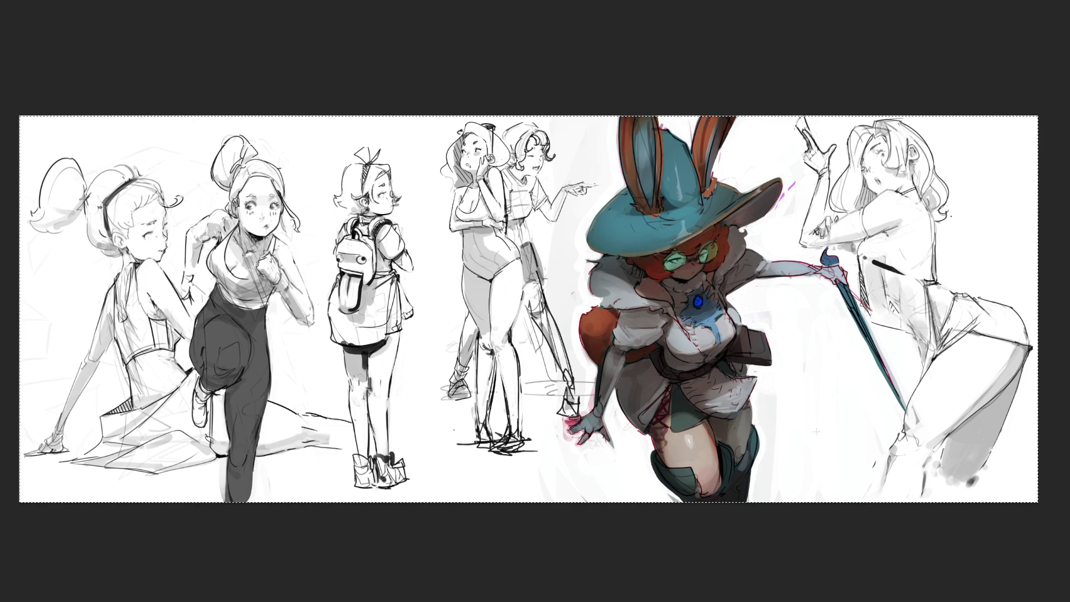
Step: Crop the canvas wider on the right, then select the area around the gun-pointing girl
key(ctrl+minus)
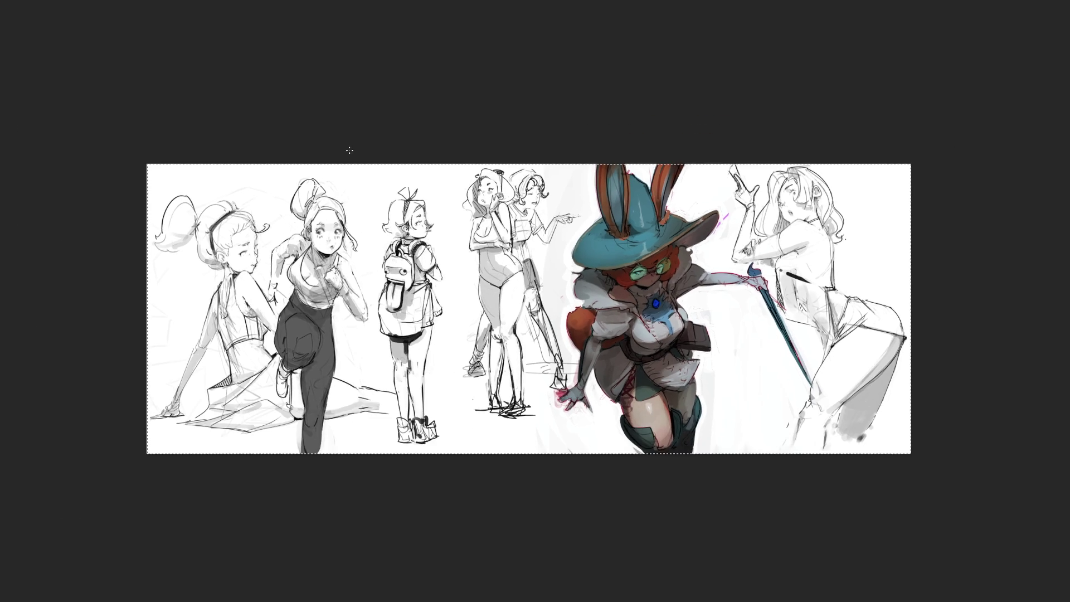
key(c)
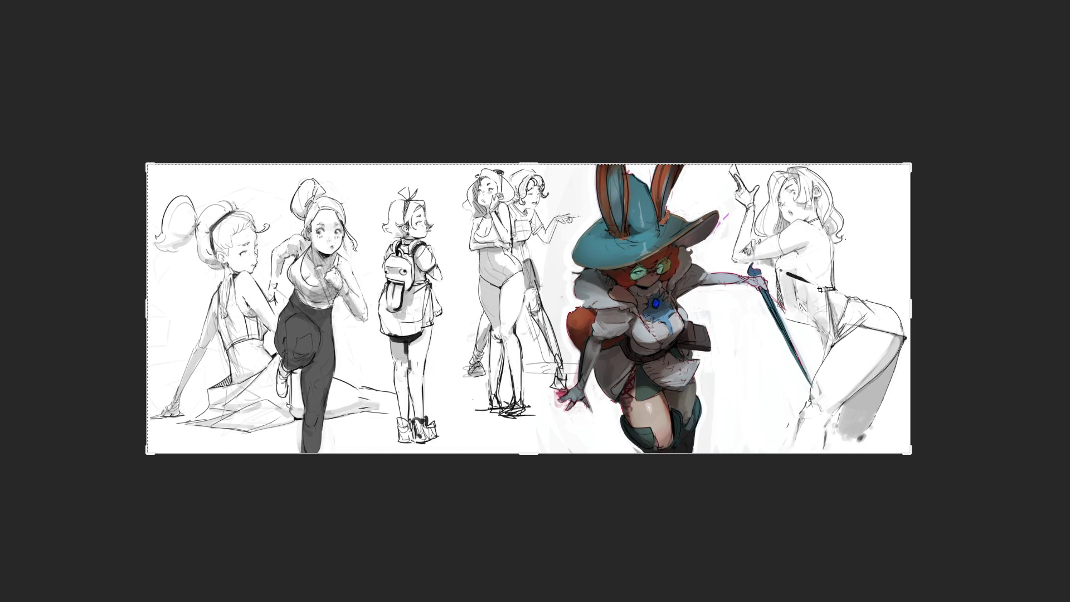
drag(913, 311, 984, 312)
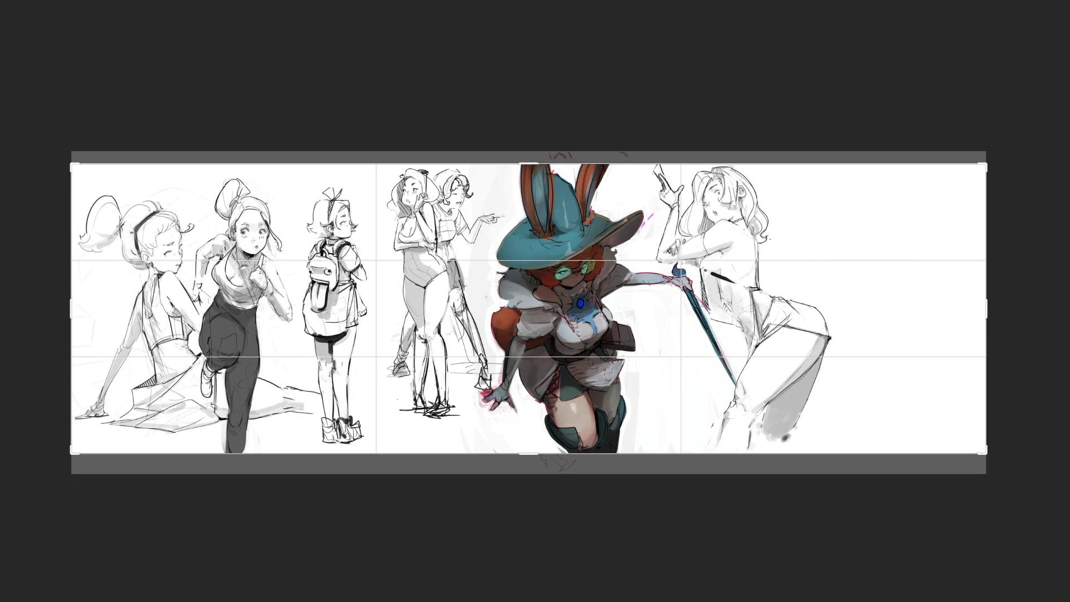
key(Return)
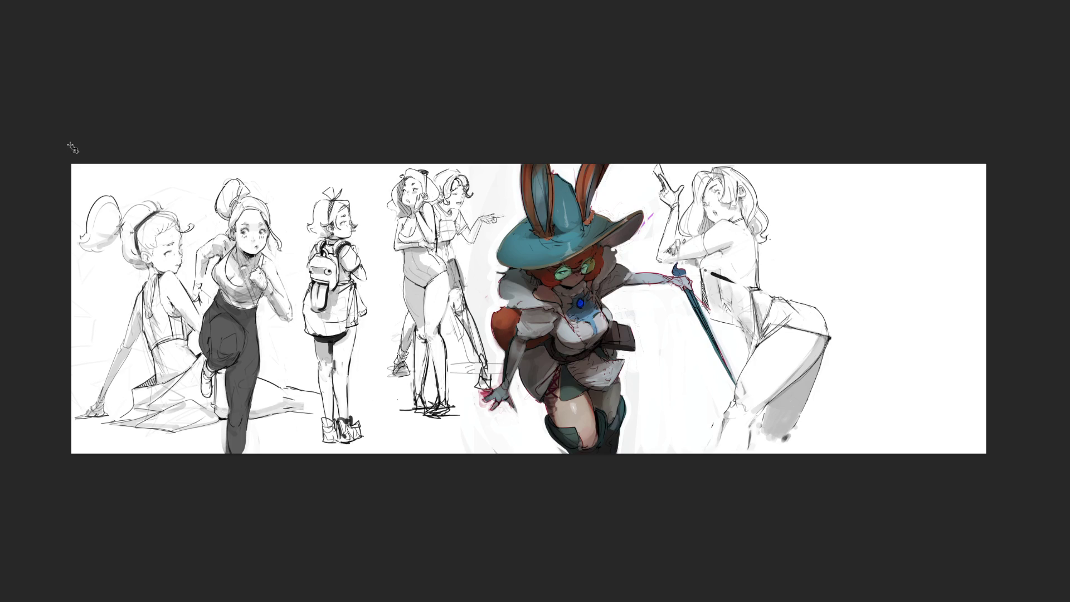
mouse_move(854, 101)
mouse_down()
mouse_move(678, 537)
mouse_move(601, 551)
mouse_up()
Step: Drag the selected gun-pointing girl right into the new space, commit, and deselect
drag(753, 411, 903, 417)
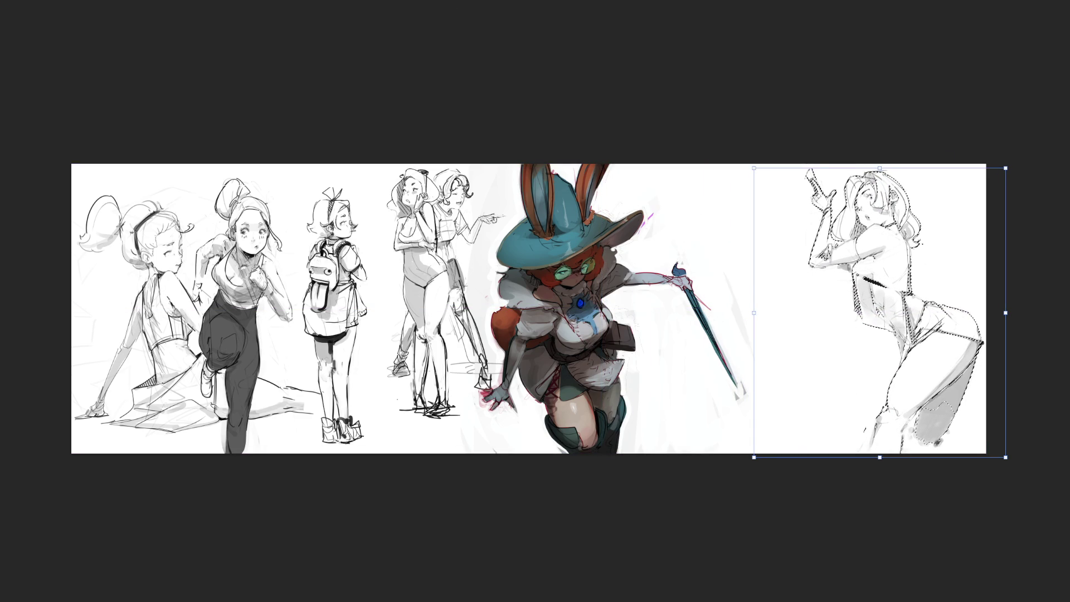
key(Return)
key(ctrl+d)
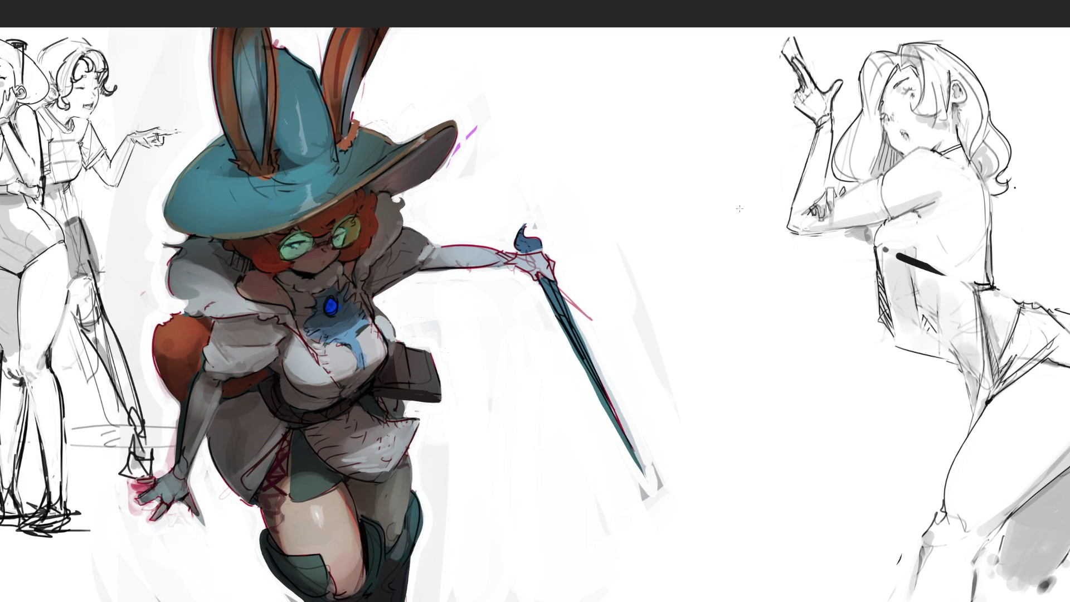
mouse_move(652, 110)
mouse_down()
mouse_move(552, 228)
mouse_move(585, 332)
mouse_move(691, 502)
mouse_move(713, 352)
mouse_up()
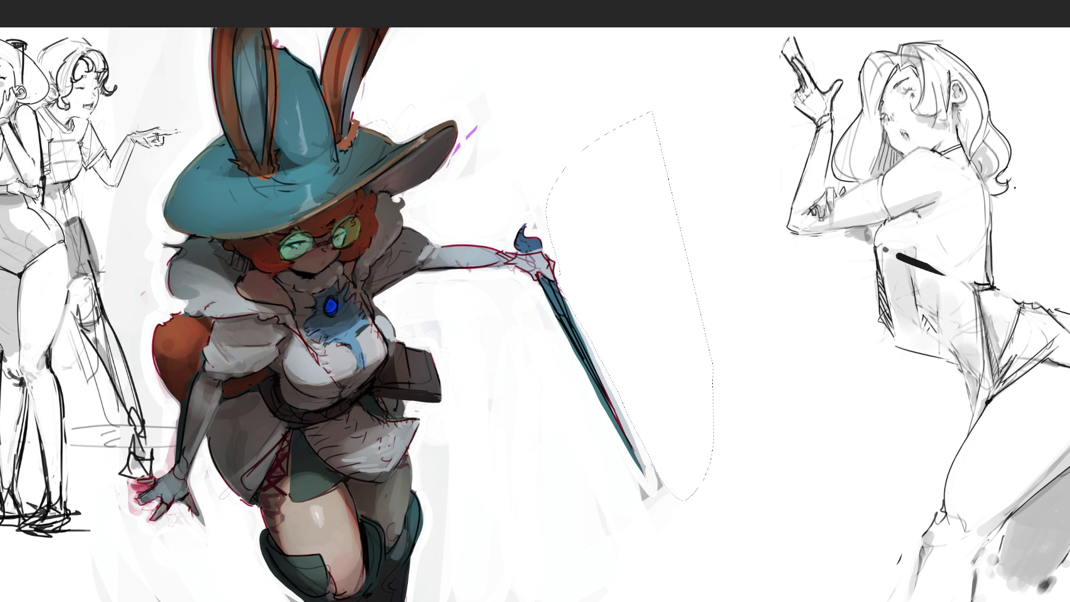
drag(655, 466, 701, 490)
key(ctrl+d)
key(b)
Step: Sketch the head's top, side contour down to the chin, and the jaw and neck lines
scroll(526, 306, down, 2)
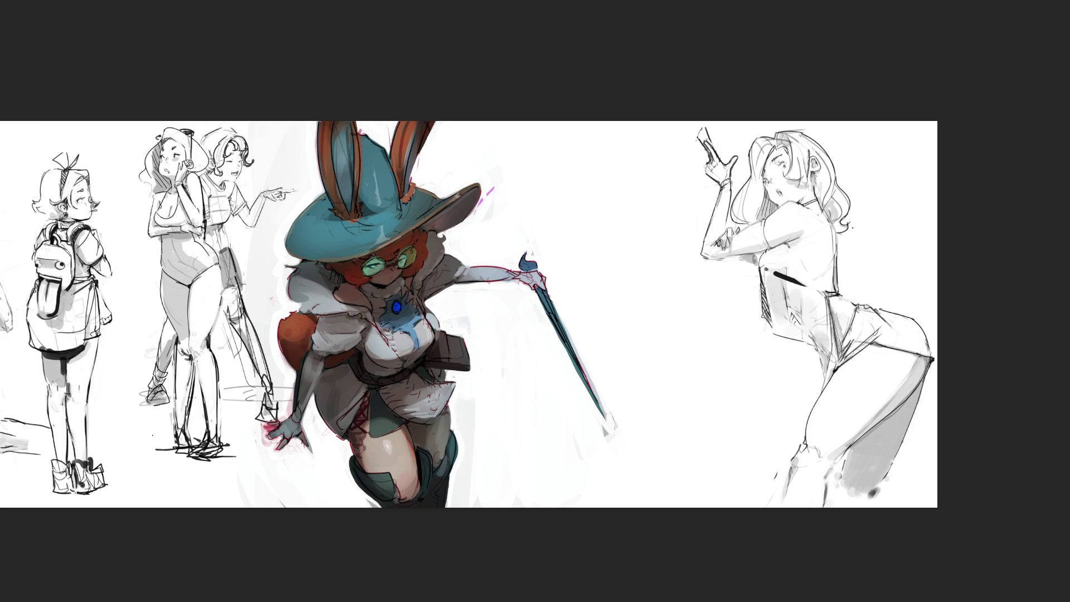
mouse_move(591, 180)
mouse_down()
mouse_move(598, 158)
mouse_move(624, 176)
mouse_move(623, 208)
mouse_move(629, 195)
mouse_move(611, 197)
mouse_up()
drag(598, 208, 607, 231)
drag(624, 202, 611, 245)
Step: Refine the new head's jaw and ear, then rough in its neck, collar and torso
drag(625, 215, 611, 236)
mouse_move(632, 178)
mouse_down()
mouse_move(592, 191)
mouse_move(623, 181)
mouse_up()
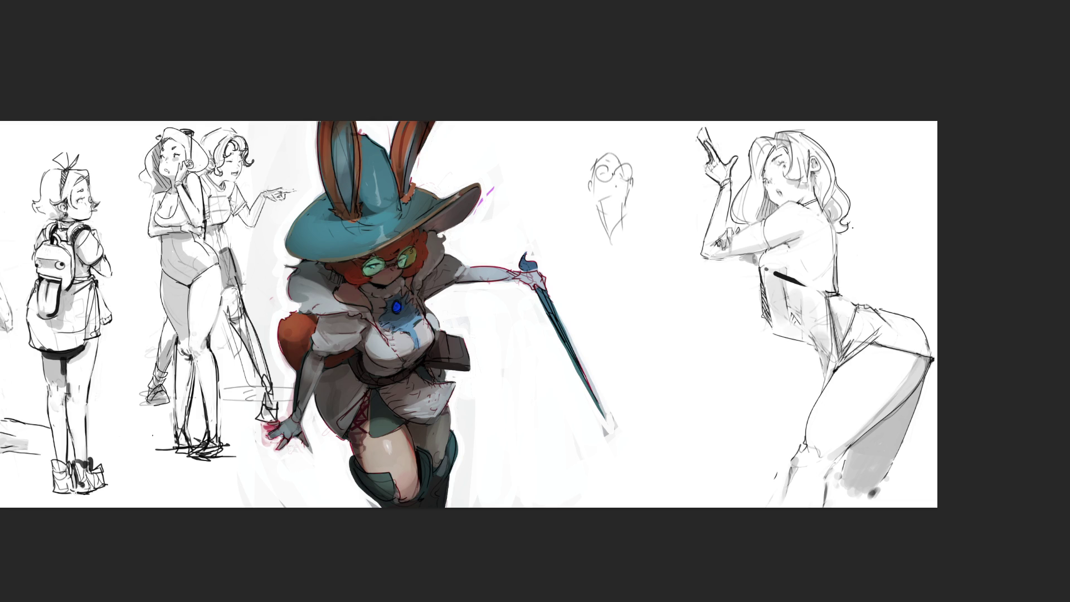
mouse_move(592, 173)
mouse_down()
mouse_move(591, 194)
mouse_move(600, 149)
mouse_move(625, 163)
mouse_move(590, 195)
mouse_move(597, 214)
mouse_move(570, 225)
mouse_move(631, 223)
mouse_up()
mouse_move(601, 204)
mouse_down()
mouse_move(613, 241)
mouse_move(620, 226)
mouse_move(609, 232)
mouse_move(633, 246)
mouse_up()
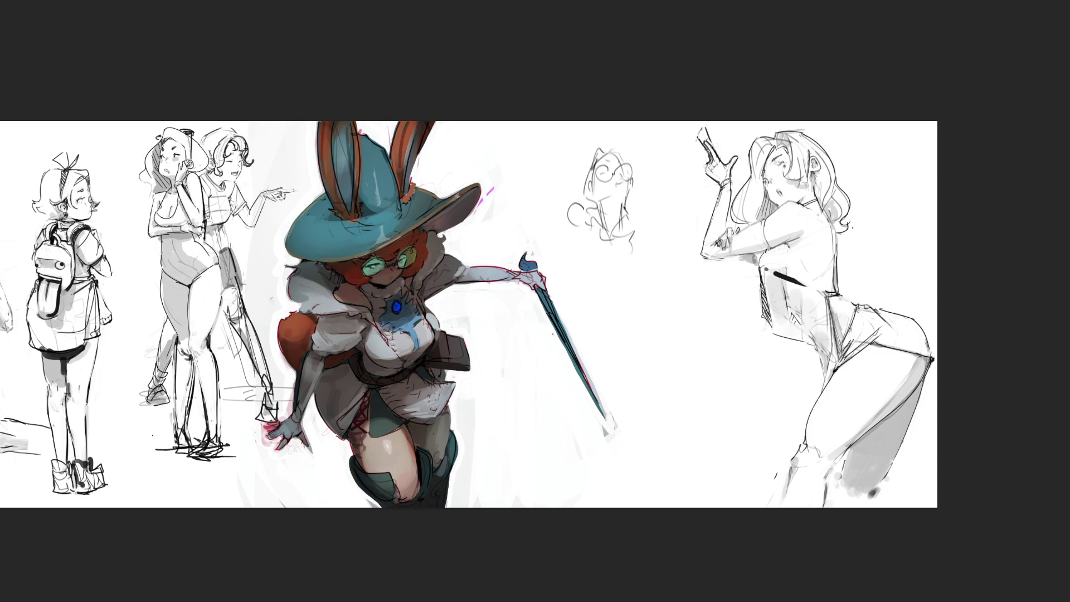
drag(604, 226, 606, 272)
mouse_move(607, 235)
mouse_down()
mouse_move(648, 279)
mouse_move(663, 241)
mouse_move(656, 265)
mouse_move(667, 275)
mouse_move(661, 232)
mouse_up()
drag(632, 228, 648, 239)
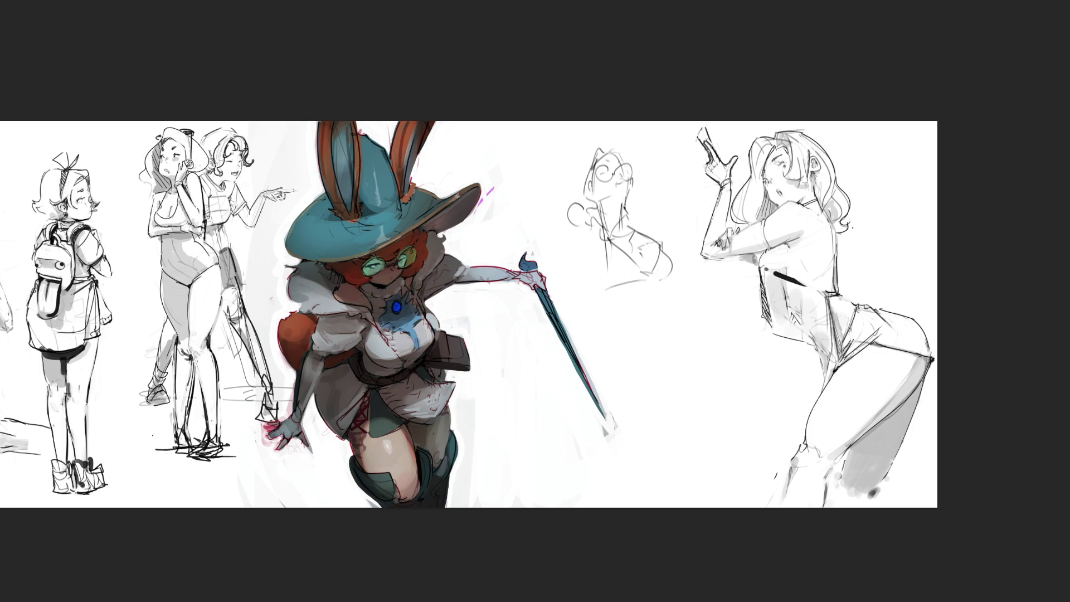
Step: Sketch both raised arms on either side of the head and refine the hair outline
mouse_move(543, 186)
mouse_down()
mouse_move(567, 239)
mouse_move(544, 187)
mouse_move(580, 215)
mouse_move(541, 193)
mouse_move(585, 252)
mouse_move(605, 239)
mouse_up()
drag(560, 219, 600, 283)
mouse_move(654, 173)
mouse_down()
mouse_move(642, 219)
mouse_move(653, 232)
mouse_move(640, 197)
mouse_up()
drag(547, 166, 587, 203)
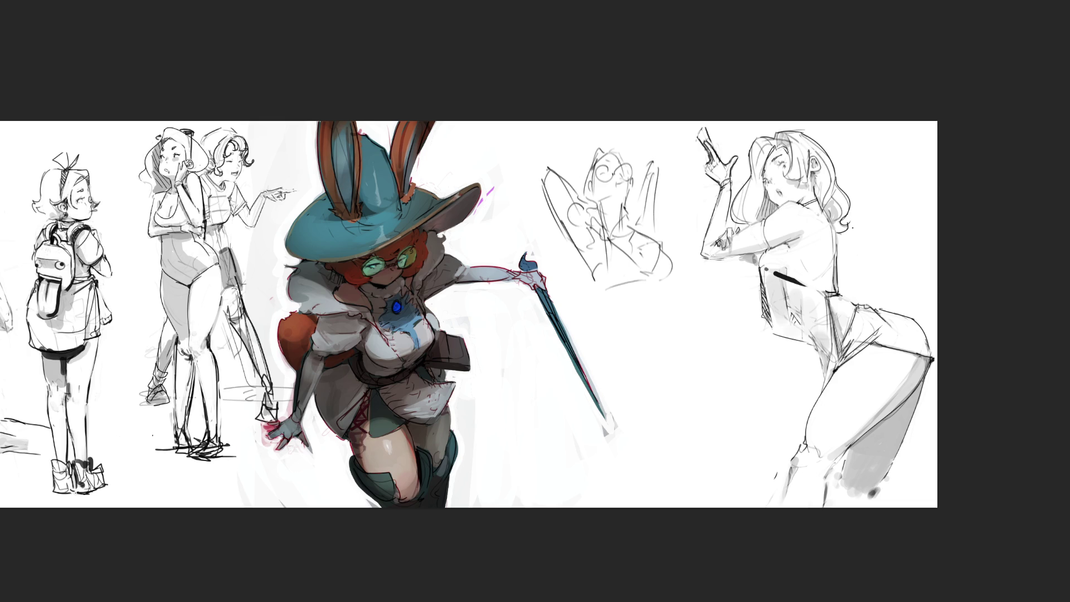
drag(588, 156, 580, 189)
mouse_move(594, 156)
mouse_down()
mouse_move(608, 148)
mouse_move(624, 173)
mouse_move(629, 225)
mouse_up()
mouse_move(656, 165)
mouse_down()
mouse_move(667, 228)
mouse_move(638, 221)
mouse_up()
mouse_move(646, 160)
mouse_down()
mouse_move(663, 240)
mouse_move(626, 223)
mouse_move(581, 272)
mouse_move(619, 307)
mouse_move(672, 291)
mouse_move(671, 325)
mouse_up()
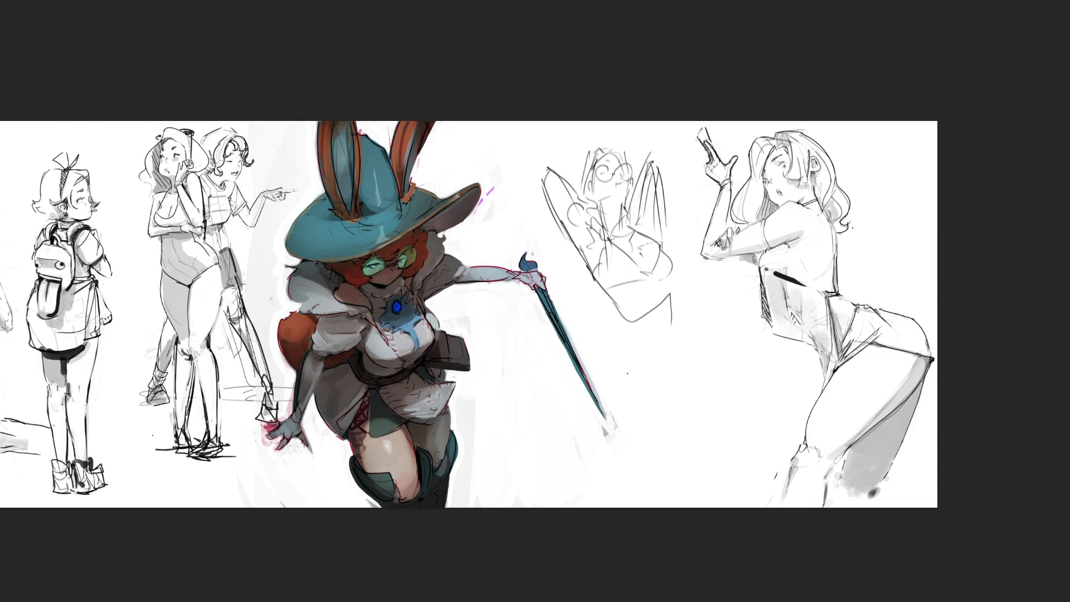
Step: Draw the waist, hip and thigh contours, then trace a lasso around the lower torso
drag(622, 303, 630, 371)
drag(672, 292, 694, 363)
mouse_move(614, 366)
mouse_down()
mouse_move(671, 374)
mouse_move(674, 388)
mouse_up()
drag(696, 348, 684, 524)
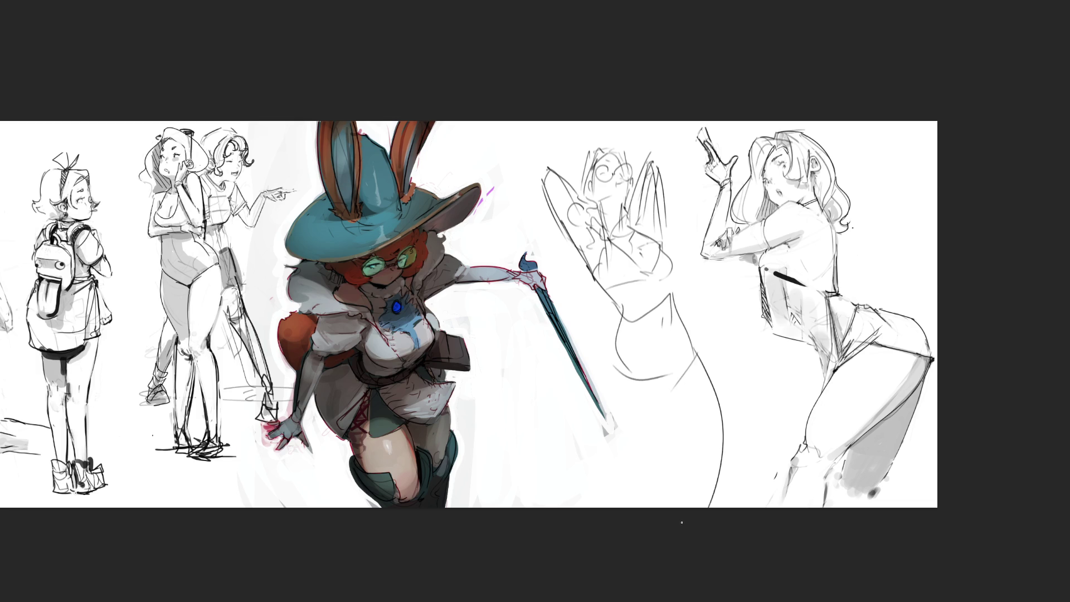
mouse_move(698, 394)
mouse_down()
mouse_move(668, 416)
mouse_move(669, 456)
mouse_up()
mouse_move(608, 368)
mouse_down()
mouse_move(610, 450)
mouse_move(628, 475)
mouse_up()
drag(630, 388, 660, 407)
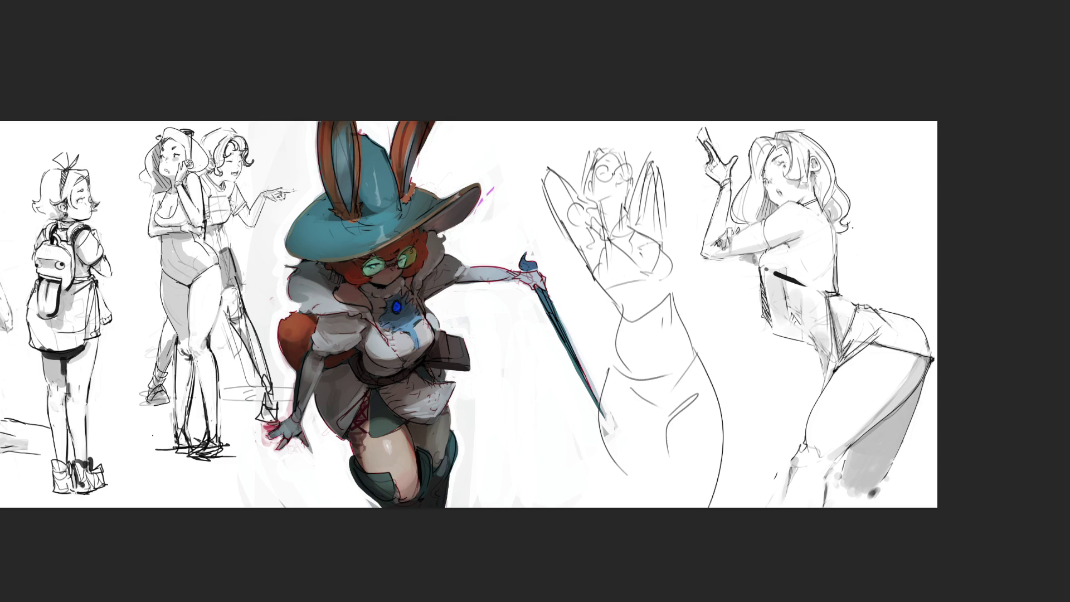
mouse_move(762, 466)
mouse_down()
mouse_move(710, 323)
mouse_move(635, 367)
mouse_move(641, 524)
mouse_move(761, 504)
mouse_up()
Step: Rotate and shift the lasso-selected lower torso into place and commit
key(ctrl+t)
mouse_move(759, 328)
mouse_down()
mouse_move(702, 369)
mouse_move(723, 325)
mouse_up()
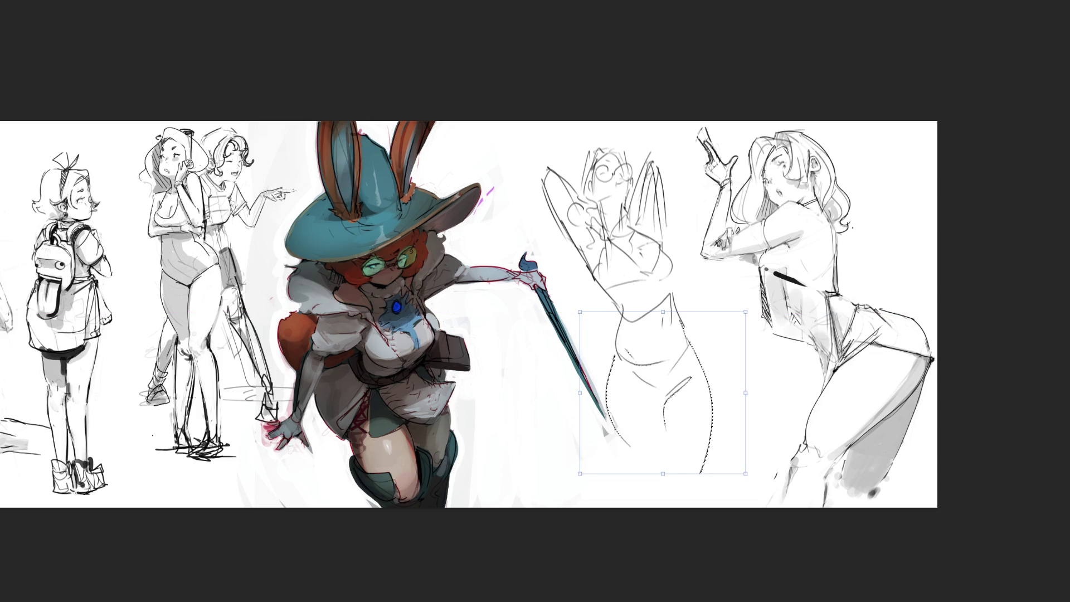
key(Return)
Step: Tilt the whole new figure slightly clockwise and move it up
key(ctrl+d)
key(ctrl+t)
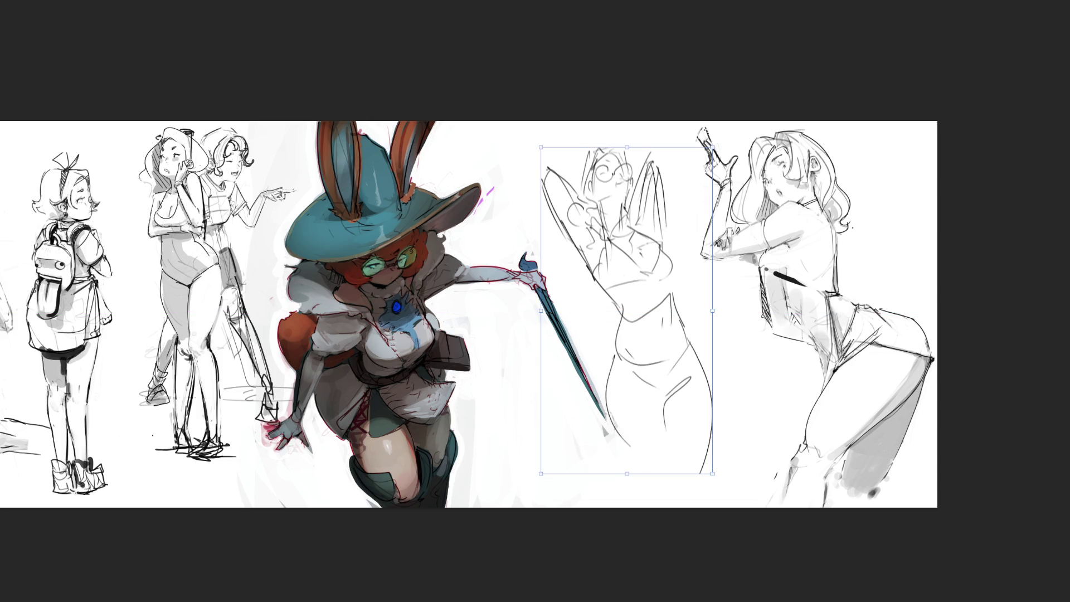
drag(727, 135, 731, 142)
drag(630, 279, 632, 257)
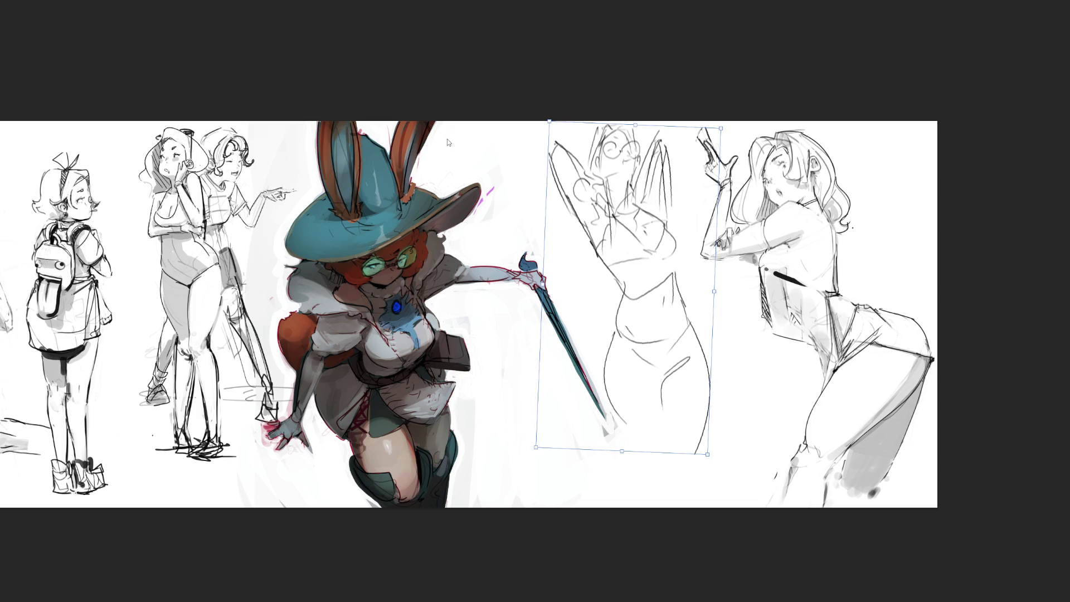
key(Return)
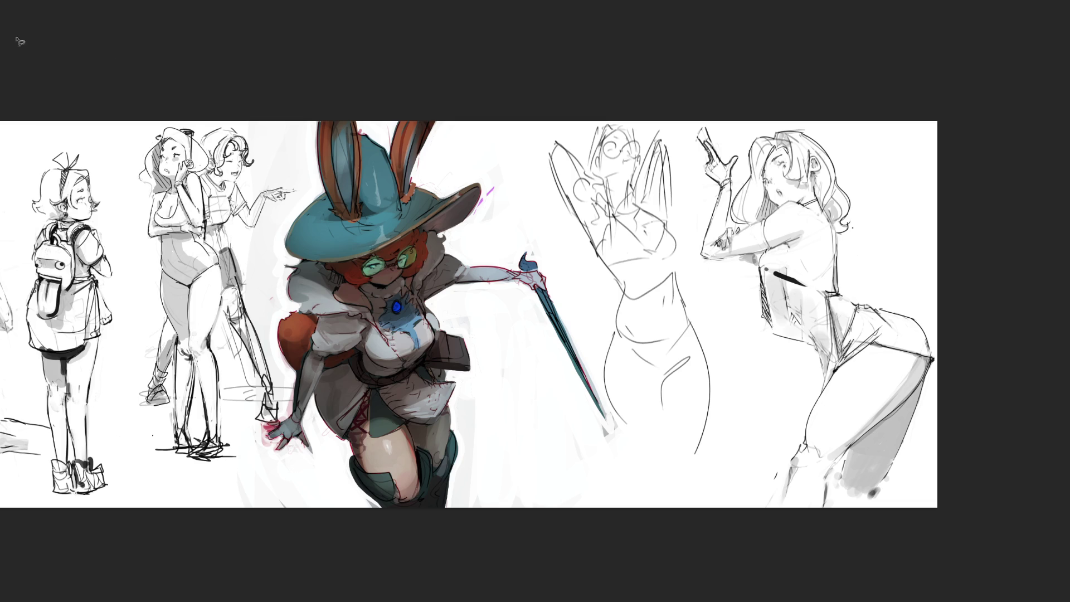
Step: Lasso the lower sword blade and delete it, leaving only a short hilt
mouse_move(556, 262)
mouse_down()
mouse_move(559, 304)
mouse_move(543, 340)
mouse_move(630, 463)
mouse_move(594, 283)
mouse_up()
mouse_move(518, 275)
mouse_down()
mouse_move(576, 315)
mouse_move(542, 347)
mouse_up()
key(Delete)
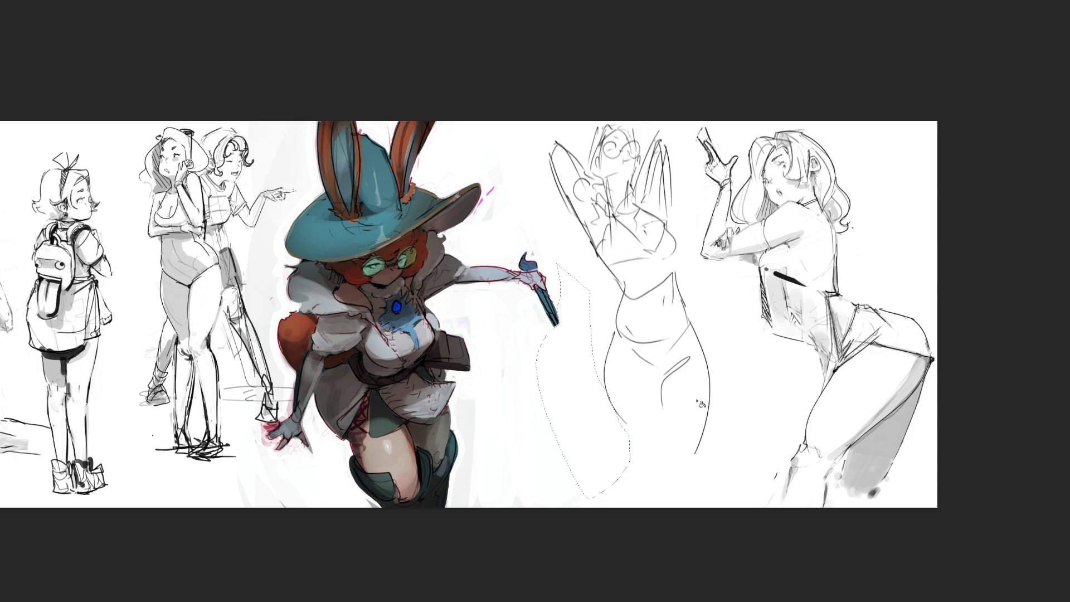
key(ctrl+d)
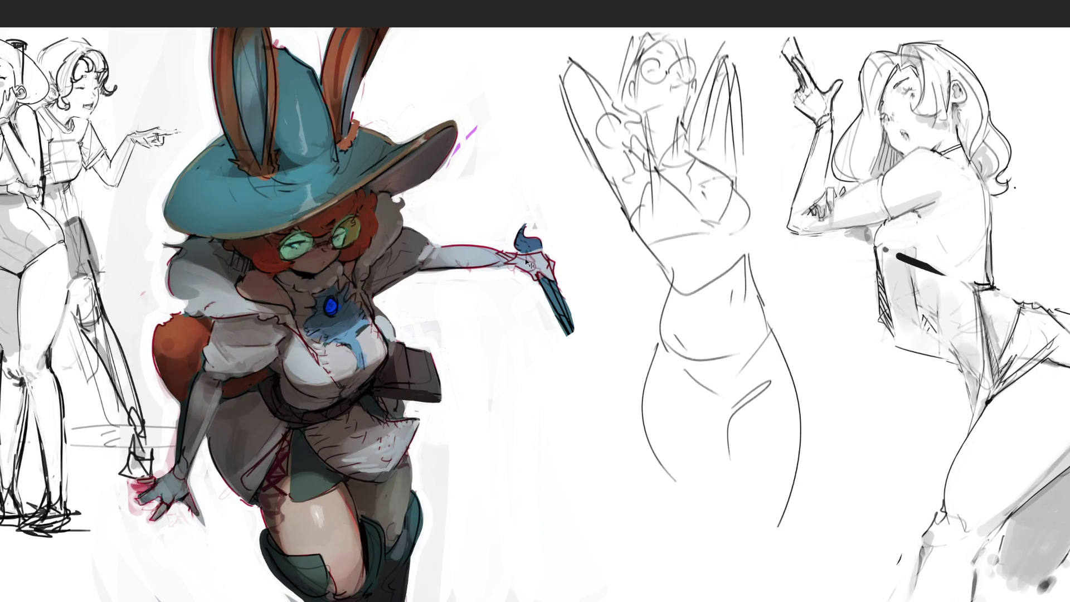
Step: Skew the middle sketch's upper-right corner, move it left, and scale it down slightly
key(ctrl+t)
drag(801, 32, 827, 43)
drag(618, 378, 590, 372)
mouse_move(801, 40)
mouse_down()
mouse_move(752, 120)
mouse_move(759, 36)
mouse_move(769, 43)
mouse_up()
key(Return)
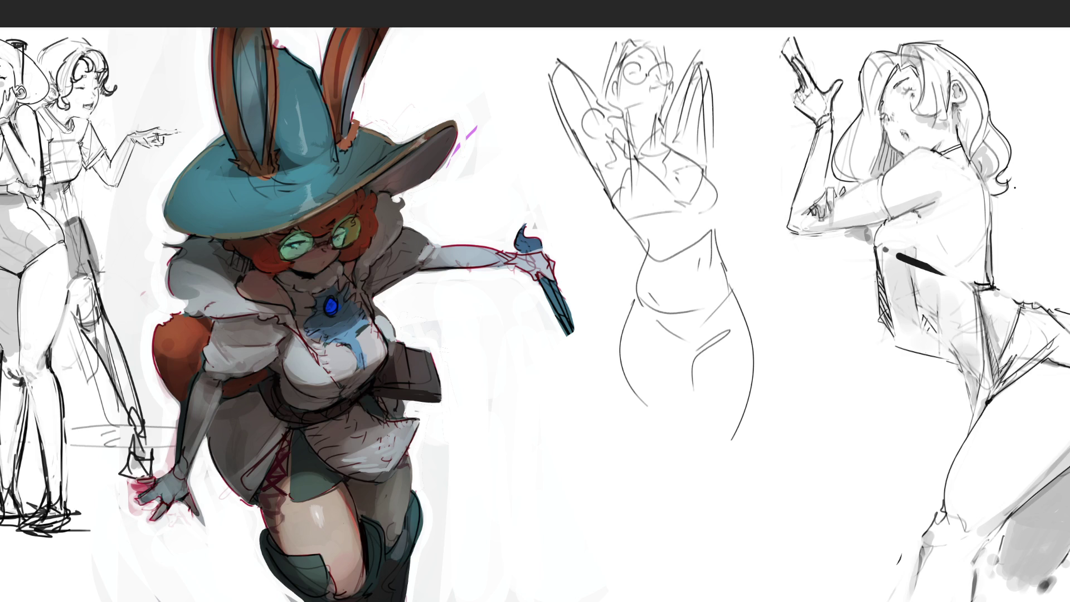
Step: Redraw the middle figure's leg contours down to the lower legs
mouse_move(745, 312)
mouse_down()
mouse_move(752, 356)
mouse_move(735, 466)
mouse_up()
drag(693, 383, 716, 515)
drag(750, 425, 735, 578)
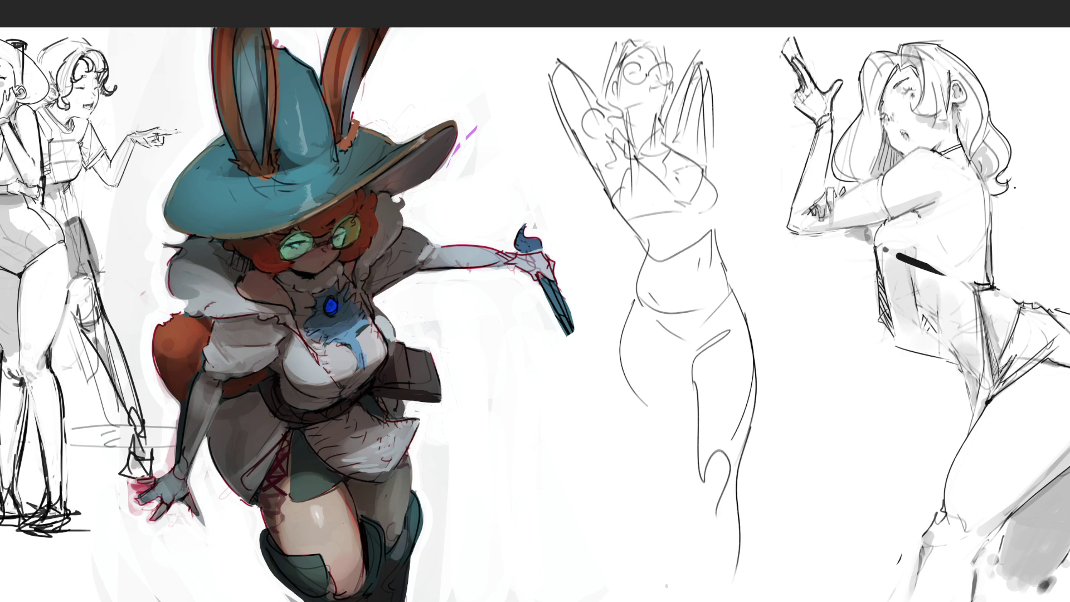
mouse_move(659, 432)
mouse_down()
mouse_move(684, 469)
mouse_move(681, 569)
mouse_up()
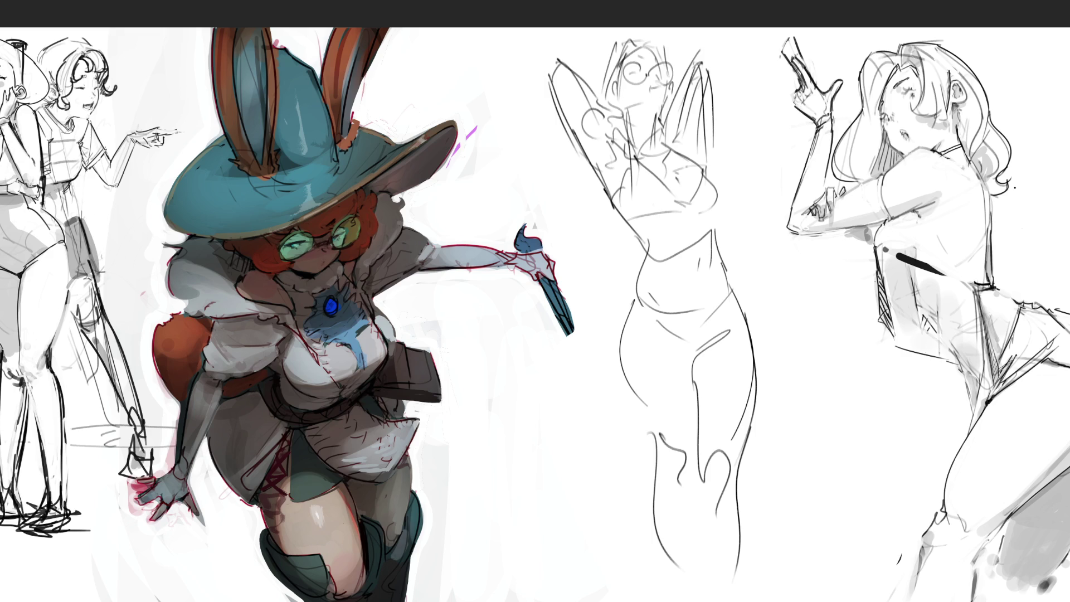
Step: Redraw the right chest curve, a diagonal chest line, the left torso edge and raised left arm
drag(701, 170, 715, 201)
mouse_move(711, 173)
mouse_down()
mouse_move(724, 195)
mouse_move(705, 212)
mouse_up()
drag(626, 225, 716, 196)
key(ctrl+z)
drag(629, 228, 750, 190)
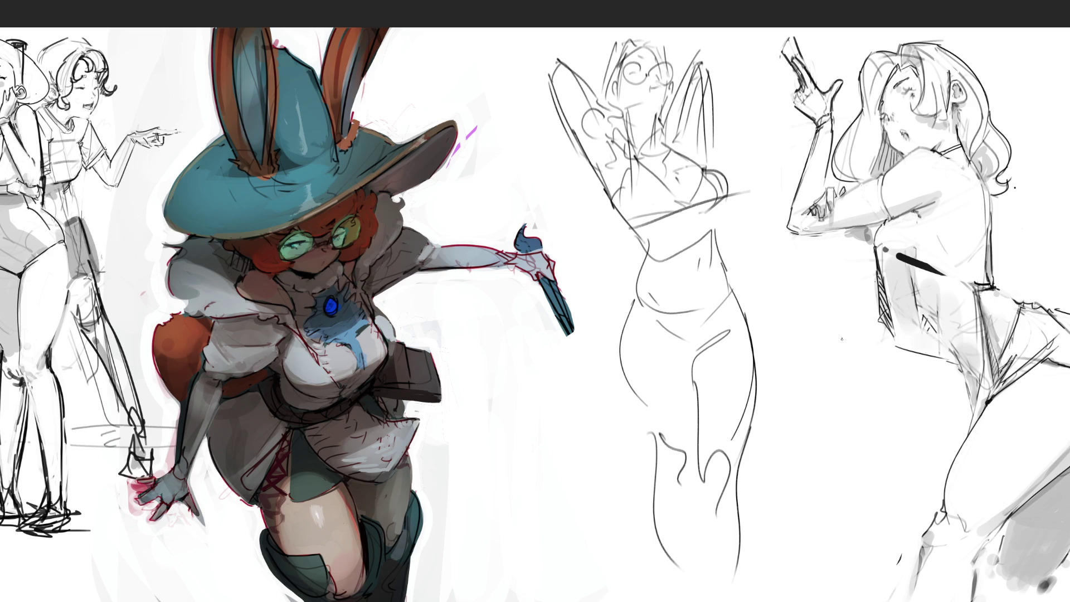
drag(601, 162, 635, 229)
drag(603, 165, 554, 64)
drag(553, 111, 606, 46)
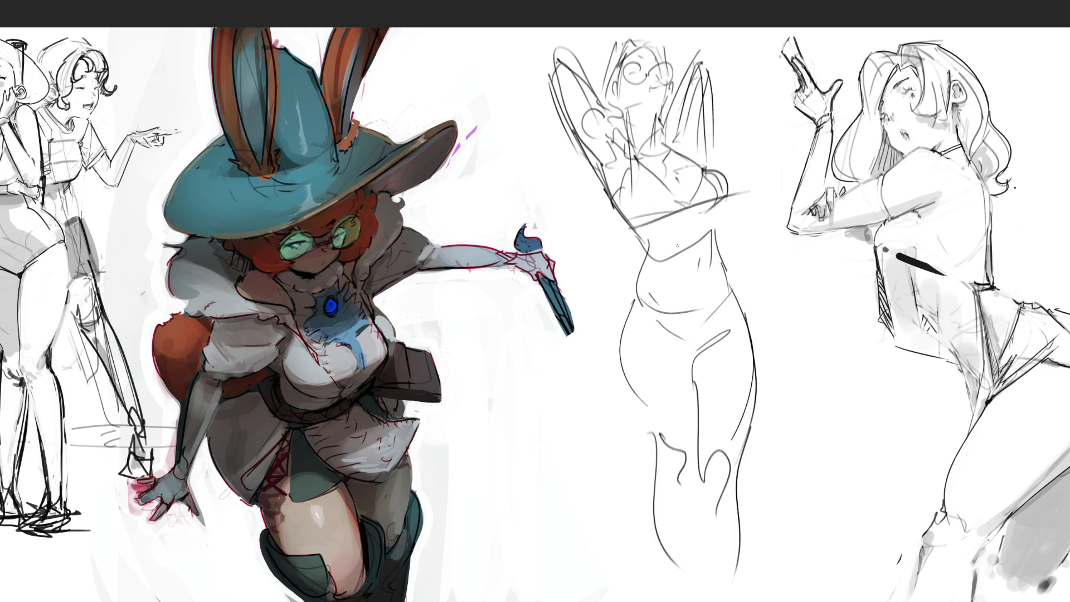
Step: Sketch the lines under the ribcage, plus the waist, belly and hip curves
drag(636, 234, 706, 254)
mouse_move(718, 215)
mouse_down()
mouse_move(714, 244)
mouse_move(657, 265)
mouse_up()
drag(718, 200, 724, 304)
mouse_move(650, 259)
mouse_down()
mouse_move(691, 311)
mouse_move(735, 282)
mouse_up()
mouse_move(731, 304)
mouse_down()
mouse_move(711, 322)
mouse_move(734, 300)
mouse_move(725, 329)
mouse_up()
mouse_move(652, 304)
mouse_down()
mouse_move(713, 346)
mouse_move(734, 311)
mouse_move(764, 346)
mouse_move(768, 472)
mouse_move(662, 439)
mouse_up()
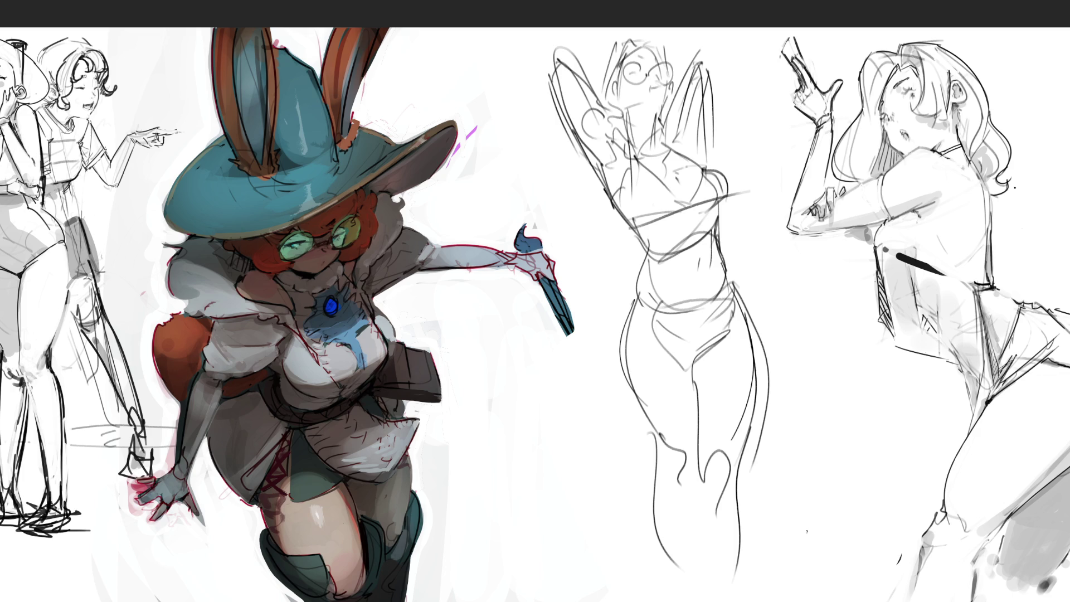
Step: Add wavy strands beside the middle figure's torso, then delete that whole rough figure
mouse_move(588, 177)
mouse_down()
mouse_move(618, 226)
mouse_move(534, 234)
mouse_move(624, 293)
mouse_up()
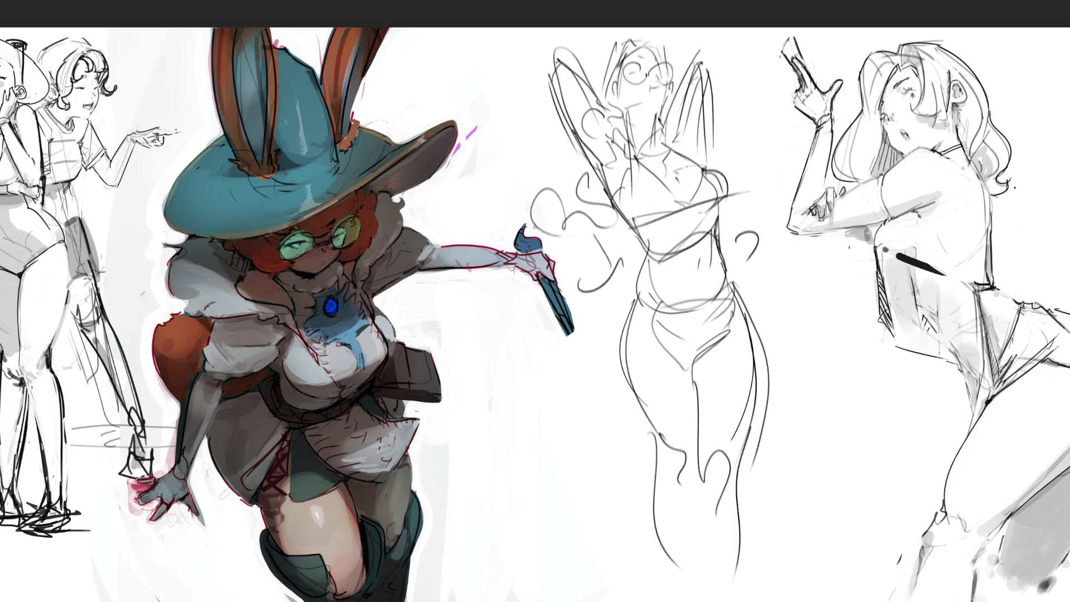
key(Delete)
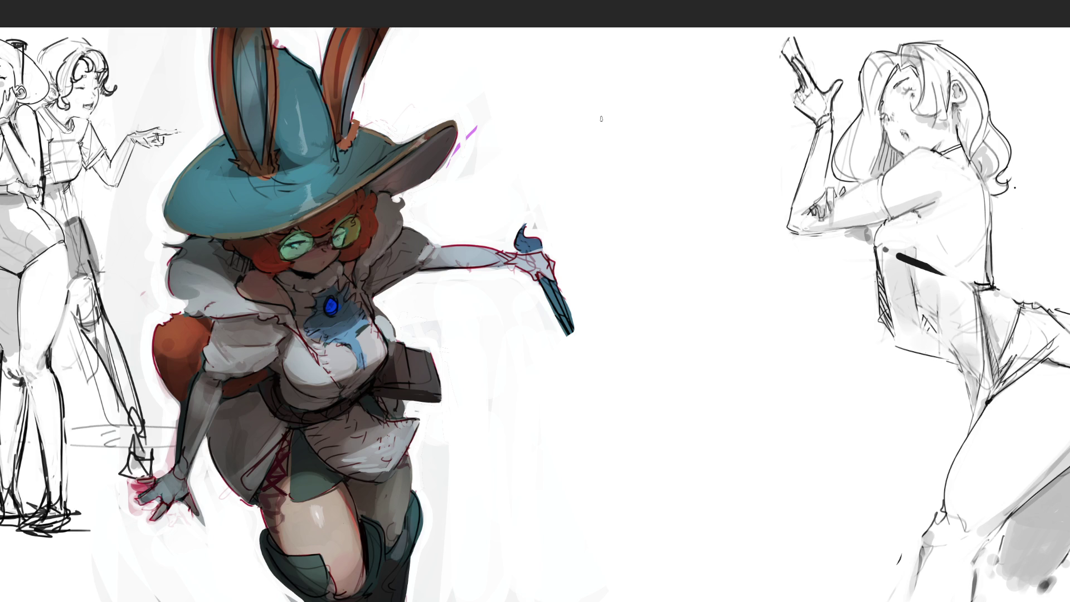
Step: Rough out a closed hand shape in the blank area, extending curving lines down and right
mouse_move(602, 105)
mouse_down()
mouse_move(620, 131)
mouse_move(627, 78)
mouse_up()
mouse_move(629, 79)
mouse_down()
mouse_move(644, 138)
mouse_move(712, 109)
mouse_up()
drag(657, 138, 696, 131)
drag(711, 101, 687, 144)
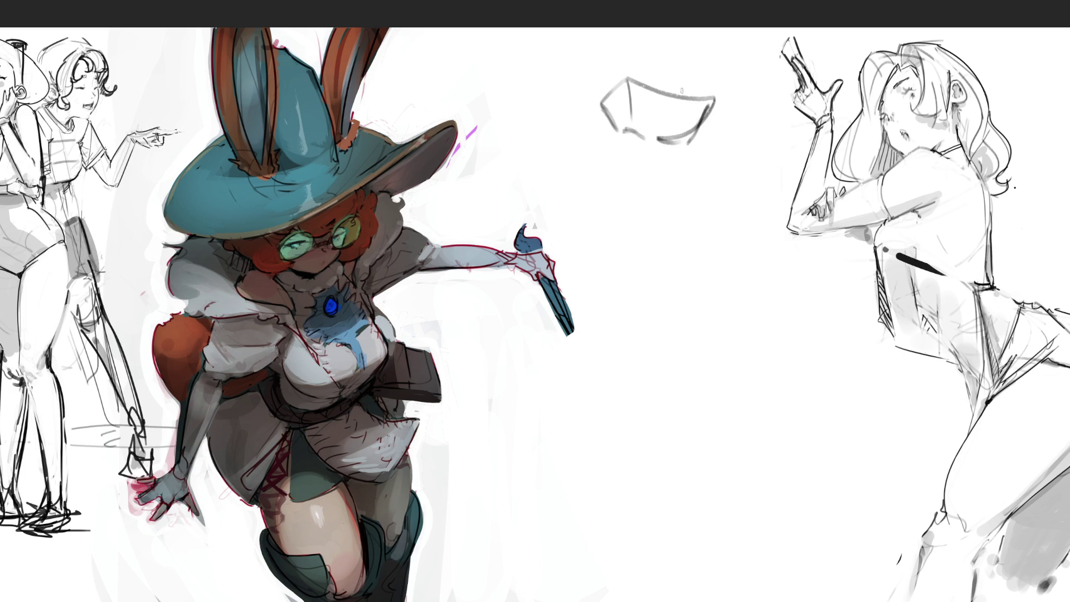
mouse_move(627, 99)
mouse_down()
mouse_move(633, 127)
mouse_move(619, 84)
mouse_move(594, 104)
mouse_move(621, 133)
mouse_move(583, 181)
mouse_up()
drag(627, 132, 690, 179)
drag(696, 149, 711, 186)
mouse_move(679, 175)
mouse_down()
mouse_move(720, 202)
mouse_move(696, 151)
mouse_move(721, 167)
mouse_move(733, 121)
mouse_up()
drag(733, 120, 710, 161)
drag(710, 161, 723, 155)
mouse_move(704, 100)
mouse_down()
mouse_move(735, 97)
mouse_move(784, 126)
mouse_move(765, 148)
mouse_up()
mouse_move(745, 133)
mouse_down()
mouse_move(778, 142)
mouse_move(738, 158)
mouse_move(749, 162)
mouse_move(719, 180)
mouse_move(734, 195)
mouse_move(705, 196)
mouse_move(745, 223)
mouse_move(759, 219)
mouse_up()
Step: Define the hand study with a curved right contour, darker lines and short detail strokes
drag(724, 173, 758, 206)
mouse_move(784, 128)
mouse_down()
mouse_move(787, 156)
mouse_move(763, 143)
mouse_up()
drag(763, 163, 790, 154)
drag(724, 172, 758, 205)
drag(783, 159, 778, 208)
mouse_move(739, 170)
mouse_down()
mouse_move(764, 184)
mouse_move(768, 223)
mouse_move(797, 163)
mouse_move(785, 201)
mouse_up()
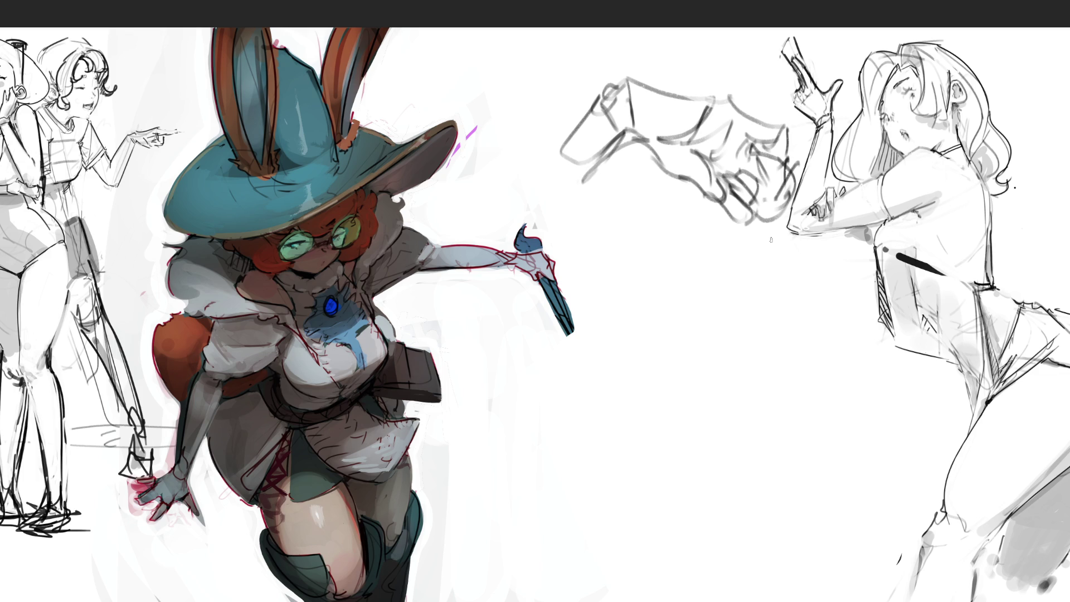
drag(760, 180, 768, 189)
mouse_move(764, 186)
mouse_down()
mouse_move(782, 180)
mouse_move(775, 154)
mouse_move(789, 163)
mouse_up()
drag(787, 149, 792, 190)
drag(746, 168, 756, 157)
Step: Start a bent limb study below the hand, drawing long contour lines running down-left
drag(681, 294, 662, 246)
mouse_move(655, 247)
mouse_down()
mouse_move(671, 240)
mouse_move(766, 301)
mouse_up()
mouse_move(696, 295)
mouse_down()
mouse_move(756, 322)
mouse_move(715, 315)
mouse_up()
mouse_move(680, 270)
mouse_down()
mouse_move(676, 248)
mouse_move(694, 245)
mouse_move(605, 305)
mouse_move(581, 340)
mouse_up()
mouse_move(674, 294)
mouse_down()
mouse_move(618, 356)
mouse_move(632, 376)
mouse_move(632, 357)
mouse_move(631, 377)
mouse_move(602, 365)
mouse_move(575, 372)
mouse_move(599, 402)
mouse_up()
drag(576, 355, 627, 434)
drag(612, 375, 636, 442)
drag(569, 359, 627, 443)
drag(604, 406, 647, 480)
drag(615, 385, 647, 479)
drag(576, 366, 594, 471)
drag(588, 384, 592, 479)
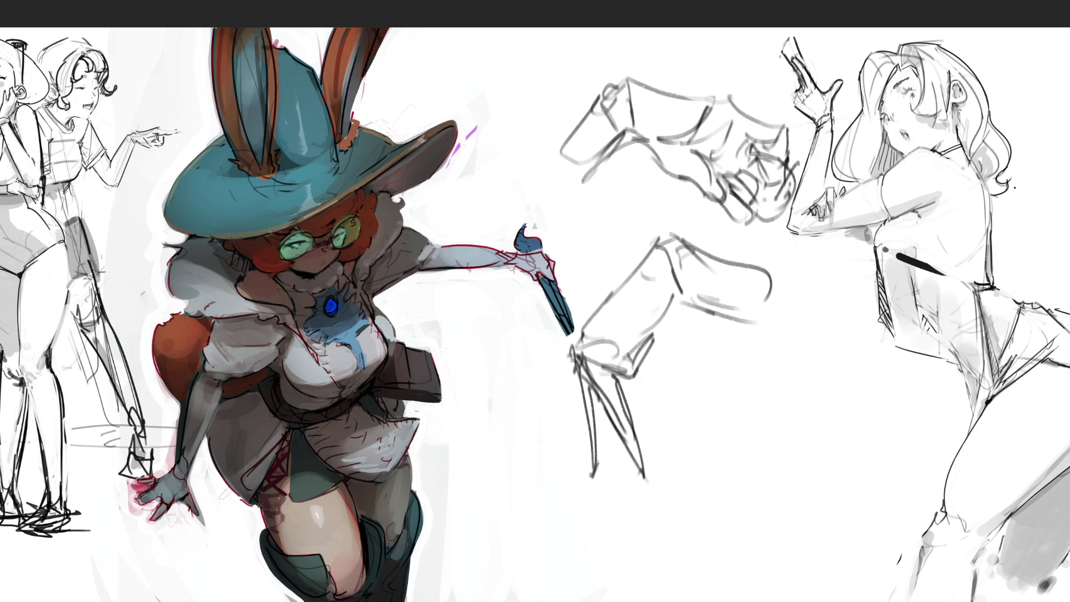
mouse_move(597, 393)
mouse_down()
mouse_move(592, 478)
mouse_move(627, 398)
mouse_up()
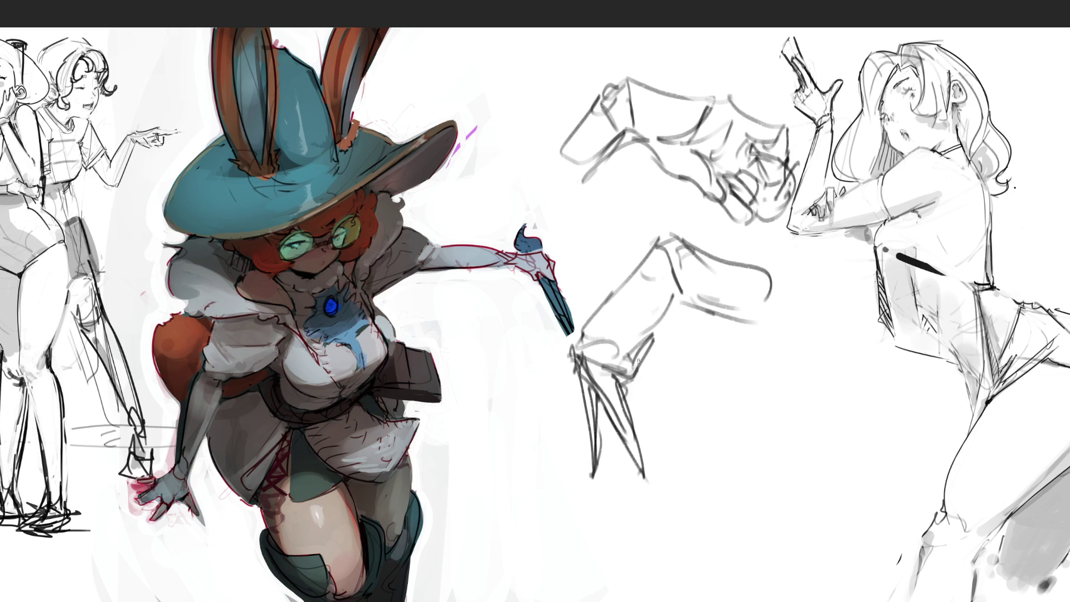
Step: Refine and hatch the lower limb's knee, draw the shin lines and a dark pointed form
mouse_move(643, 345)
mouse_down()
mouse_move(632, 362)
mouse_move(643, 384)
mouse_move(623, 384)
mouse_move(646, 379)
mouse_up()
mouse_move(608, 324)
mouse_down()
mouse_move(611, 364)
mouse_move(650, 381)
mouse_move(658, 347)
mouse_move(636, 342)
mouse_up()
mouse_move(646, 340)
mouse_down()
mouse_move(628, 358)
mouse_move(681, 285)
mouse_move(672, 308)
mouse_move(705, 297)
mouse_move(662, 303)
mouse_move(651, 331)
mouse_up()
drag(684, 299, 653, 388)
drag(640, 394, 627, 410)
drag(666, 381, 646, 439)
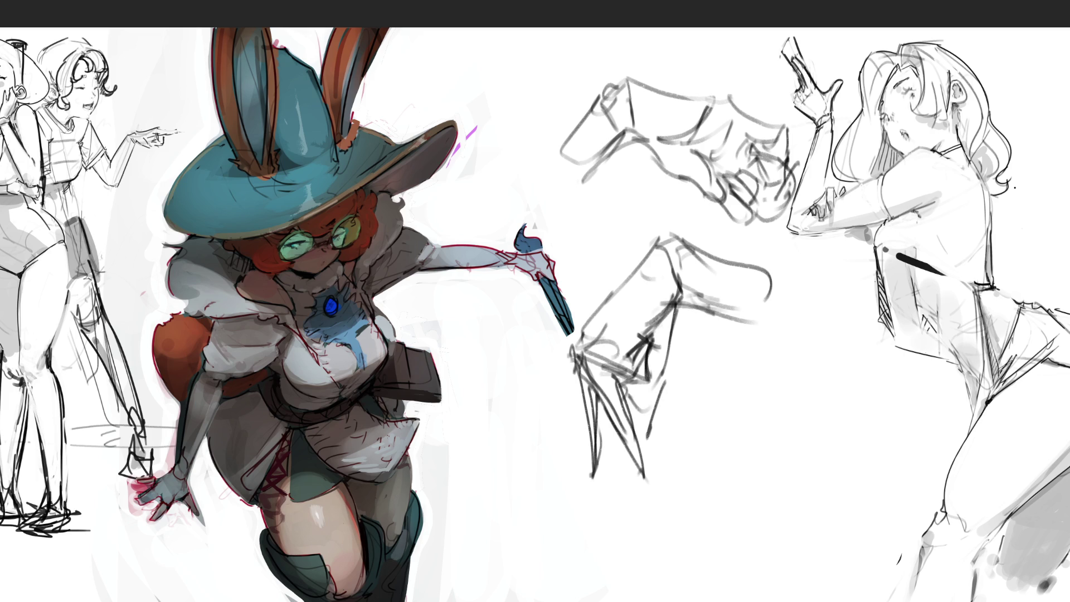
drag(697, 328, 807, 328)
drag(768, 272, 808, 328)
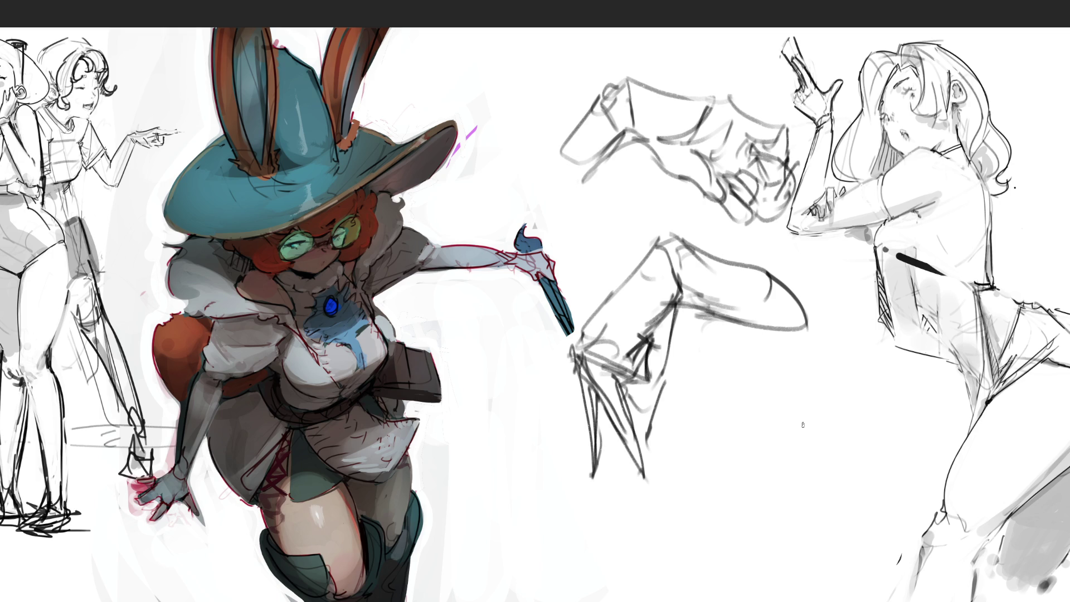
key(ctrl+t)
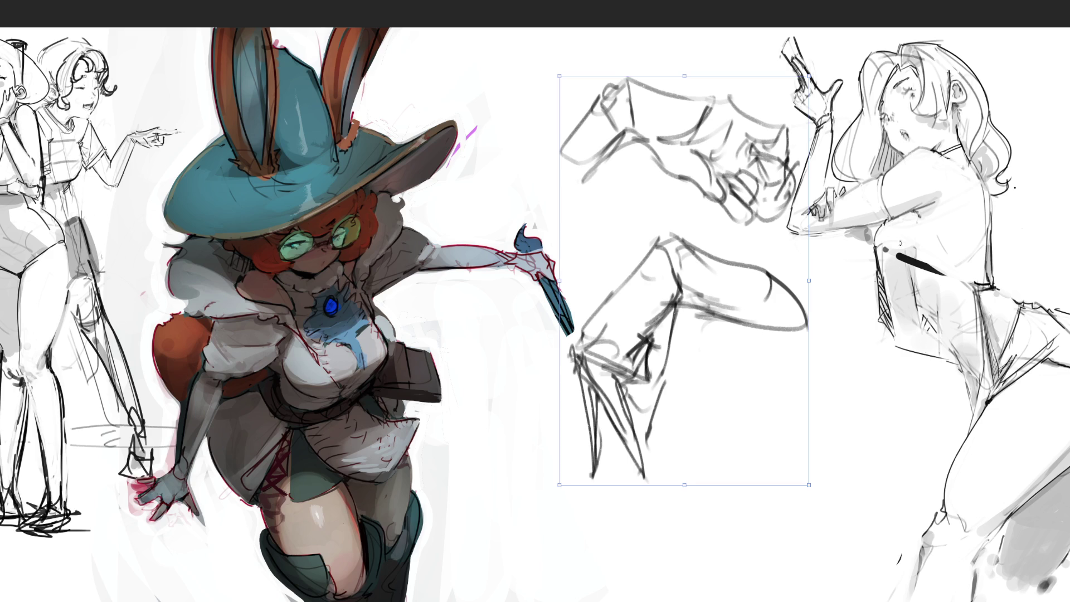
Step: Scale the two limb sketches to about half size and move them up-left beside the witch's hat
mouse_move(804, 281)
mouse_down()
mouse_move(668, 279)
mouse_move(475, 129)
mouse_up()
key(Return)
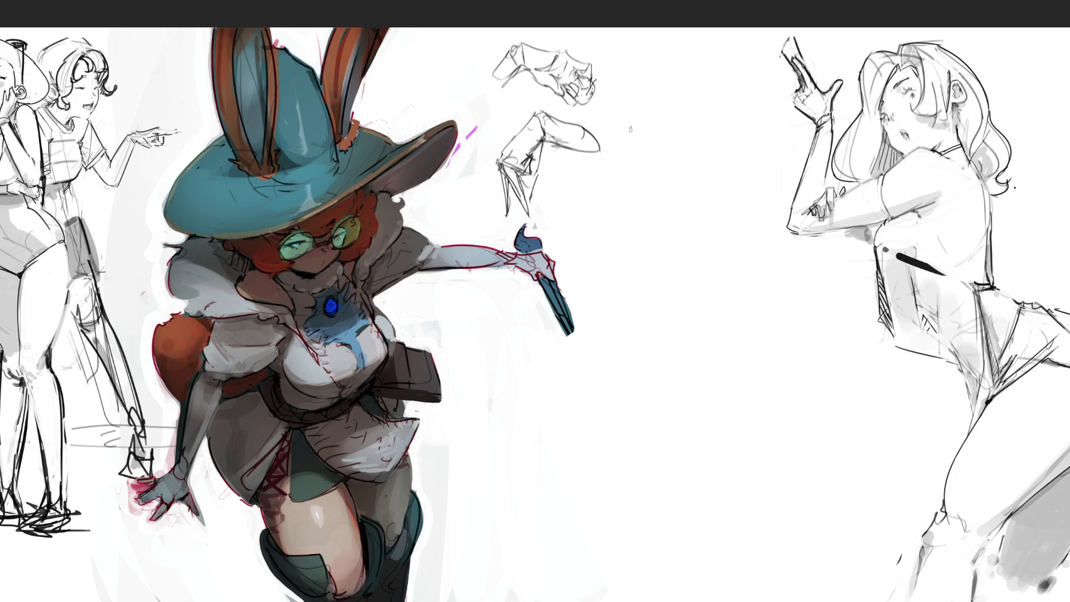
mouse_move(641, 117)
mouse_down()
mouse_move(629, 159)
mouse_move(664, 159)
mouse_move(648, 184)
mouse_up()
Step: Sketch a tall vertical limb, from its upper part down through the knee and ankle
drag(675, 106, 664, 182)
drag(624, 149, 617, 226)
mouse_move(656, 190)
mouse_down()
mouse_move(620, 226)
mouse_move(636, 268)
mouse_up()
drag(617, 222, 626, 295)
mouse_move(647, 259)
mouse_down()
mouse_move(622, 301)
mouse_move(645, 345)
mouse_up()
mouse_move(637, 304)
mouse_down()
mouse_move(652, 304)
mouse_move(651, 373)
mouse_up()
drag(617, 269, 648, 383)
mouse_move(668, 304)
mouse_down()
mouse_move(664, 414)
mouse_move(650, 431)
mouse_move(662, 432)
mouse_move(678, 375)
mouse_move(672, 422)
mouse_move(668, 262)
mouse_up()
Step: Add knee contours, the outer contour, ankle and foot lines, and the limb's top end
drag(671, 185, 654, 241)
drag(669, 186, 673, 256)
drag(685, 208, 689, 288)
mouse_move(676, 269)
mouse_down()
mouse_move(671, 293)
mouse_move(685, 320)
mouse_up()
mouse_move(693, 280)
mouse_down()
mouse_move(689, 333)
mouse_move(647, 379)
mouse_move(652, 436)
mouse_up()
drag(666, 418, 662, 435)
drag(650, 439, 663, 431)
mouse_move(630, 109)
mouse_down()
mouse_move(624, 172)
mouse_move(647, 104)
mouse_up()
mouse_move(647, 105)
mouse_down()
mouse_move(670, 100)
mouse_move(668, 181)
mouse_move(627, 169)
mouse_move(646, 171)
mouse_move(630, 86)
mouse_move(676, 87)
mouse_move(672, 122)
mouse_up()
Step: Add long left and right contours to the tall limb and darken its lower lines
drag(621, 162, 612, 288)
drag(619, 204, 612, 311)
drag(612, 303, 634, 345)
drag(683, 183, 692, 346)
drag(612, 263, 641, 372)
drag(628, 320, 649, 435)
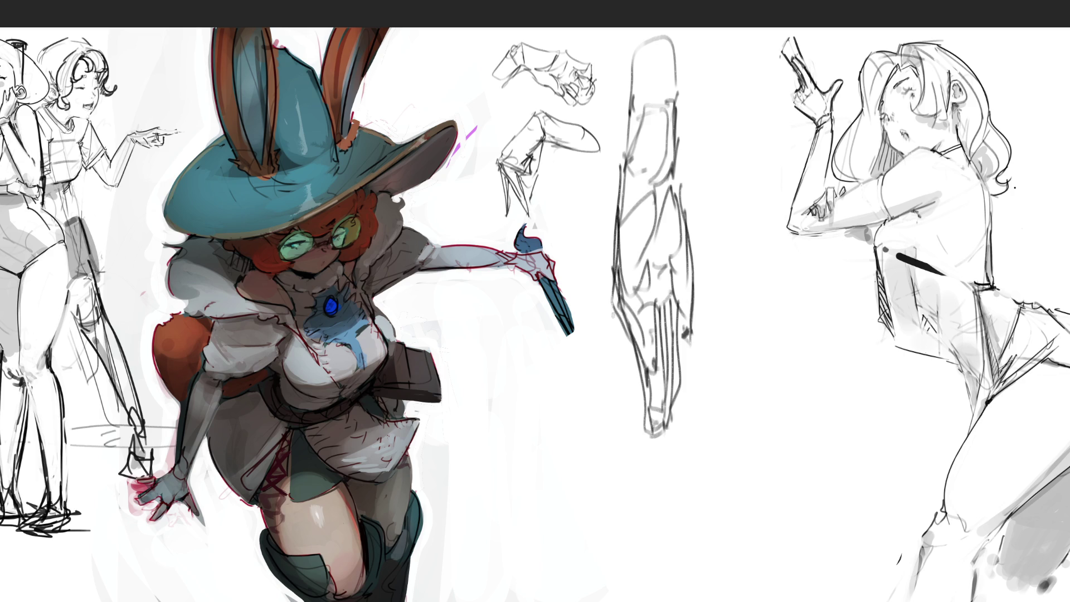
drag(617, 316, 652, 390)
drag(659, 352, 653, 400)
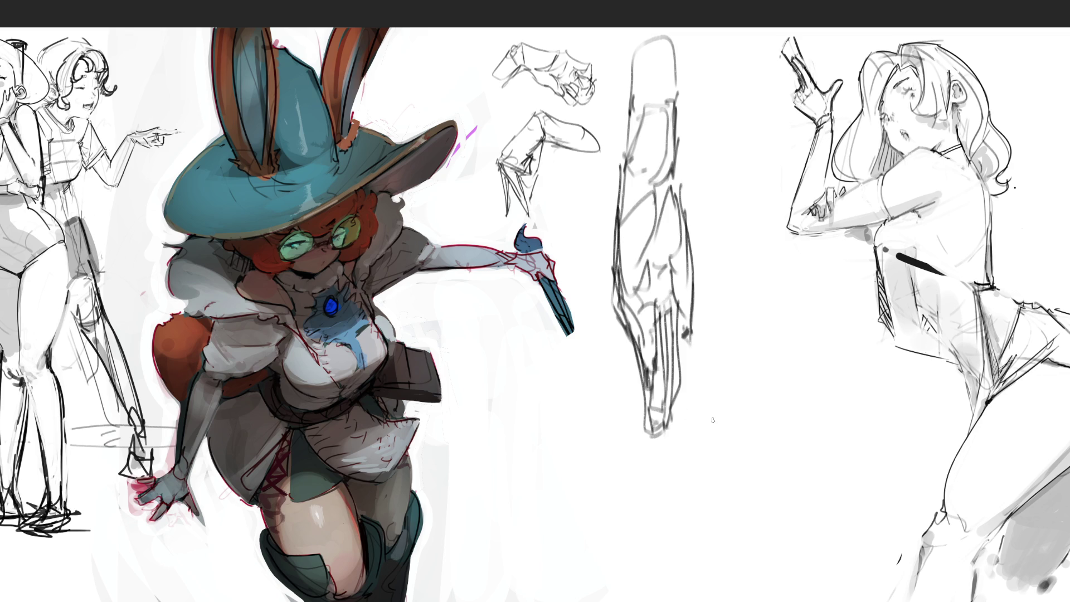
mouse_move(655, 319)
mouse_down()
mouse_move(676, 316)
mouse_move(668, 445)
mouse_up()
mouse_move(647, 357)
mouse_down()
mouse_move(638, 406)
mouse_move(654, 391)
mouse_up()
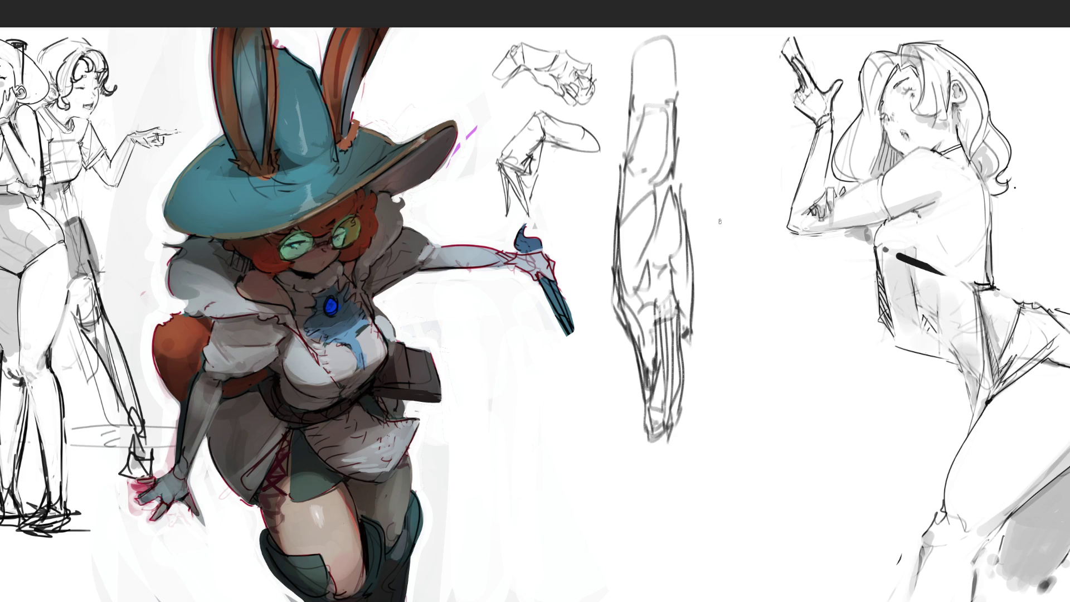
Step: Begin a second angular limb study to the right, with outline, base line and right contour
mouse_move(708, 206)
mouse_down()
mouse_move(725, 241)
mouse_move(731, 179)
mouse_up()
mouse_move(731, 179)
mouse_down()
mouse_move(770, 246)
mouse_move(749, 257)
mouse_move(775, 265)
mouse_up()
drag(775, 238, 788, 276)
drag(700, 207, 741, 267)
mouse_move(732, 262)
mouse_down()
mouse_move(768, 307)
mouse_move(791, 273)
mouse_move(749, 282)
mouse_up()
drag(731, 292, 759, 310)
drag(797, 272, 793, 310)
drag(731, 162, 782, 253)
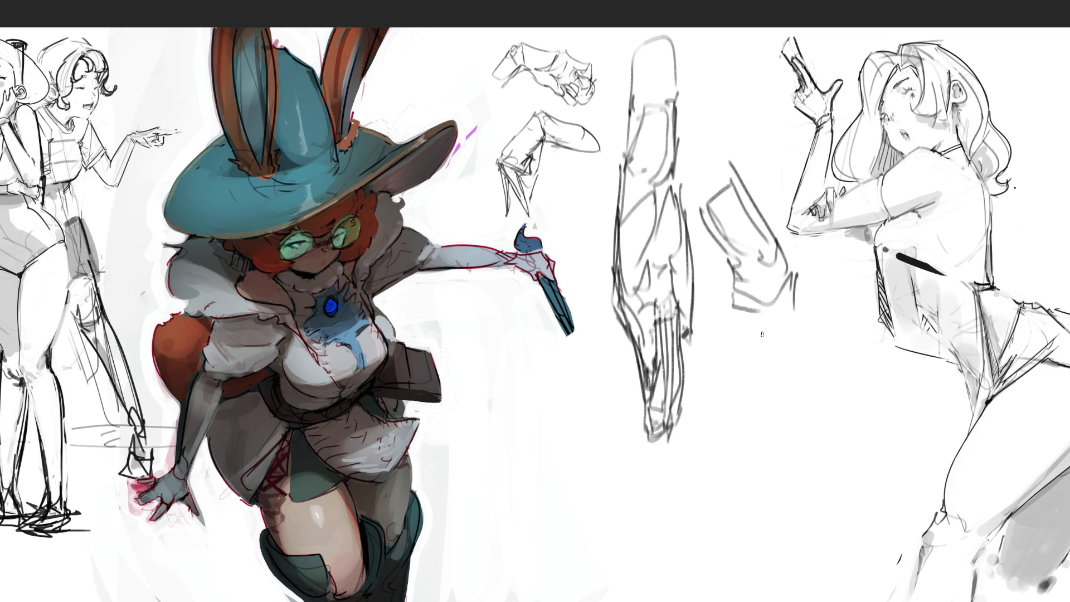
Step: Extend the second limb's long contours down to the bottom and darken the toe lines
mouse_move(747, 287)
mouse_down()
mouse_move(735, 323)
mouse_move(780, 401)
mouse_up()
mouse_move(795, 275)
mouse_down()
mouse_move(817, 386)
mouse_move(796, 422)
mouse_move(783, 422)
mouse_up()
drag(818, 391, 805, 452)
drag(781, 412, 780, 488)
drag(812, 424, 788, 537)
drag(780, 486, 786, 547)
mouse_move(782, 441)
mouse_down()
mouse_move(797, 441)
mouse_move(788, 552)
mouse_up()
drag(800, 513, 788, 541)
drag(814, 422, 788, 528)
drag(774, 515, 790, 523)
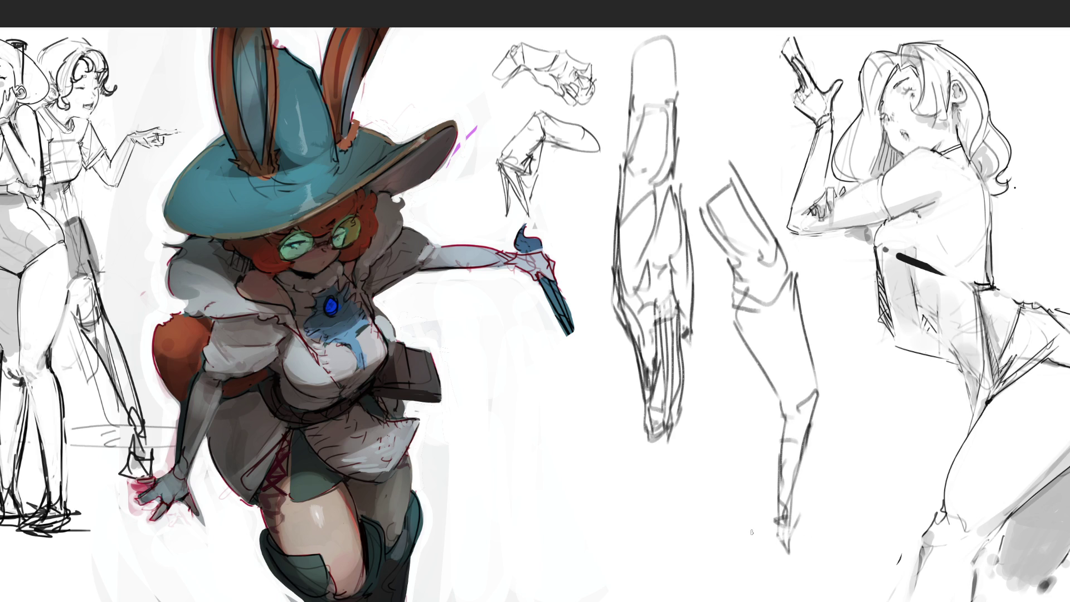
Step: Add parallel lines, the knee and shin contour, and heel shape, then hatch the lower part
mouse_move(801, 302)
mouse_down()
mouse_move(824, 430)
mouse_move(803, 547)
mouse_up()
drag(800, 460, 791, 568)
drag(827, 414, 803, 540)
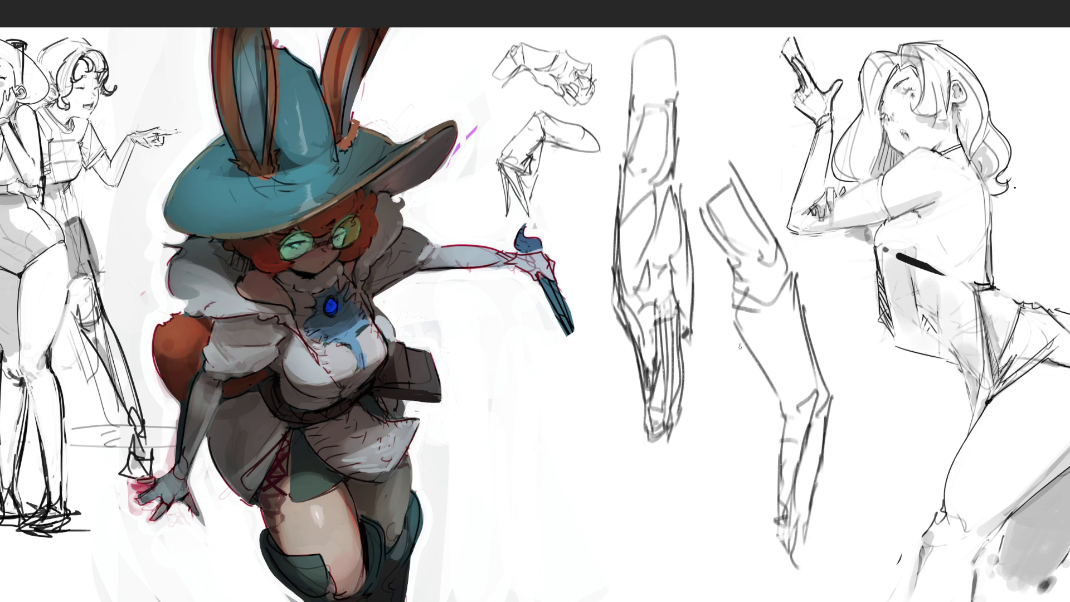
mouse_move(750, 377)
mouse_down()
mouse_move(781, 413)
mouse_move(768, 389)
mouse_up()
mouse_move(736, 292)
mouse_down()
mouse_move(749, 389)
mouse_move(761, 396)
mouse_move(725, 393)
mouse_up()
drag(724, 359, 722, 429)
mouse_move(756, 390)
mouse_down()
mouse_move(741, 438)
mouse_move(712, 449)
mouse_move(762, 386)
mouse_up()
drag(735, 444, 754, 377)
mouse_move(745, 360)
mouse_down()
mouse_move(729, 437)
mouse_move(771, 386)
mouse_move(783, 429)
mouse_move(832, 434)
mouse_move(820, 539)
mouse_up()
drag(822, 542, 810, 540)
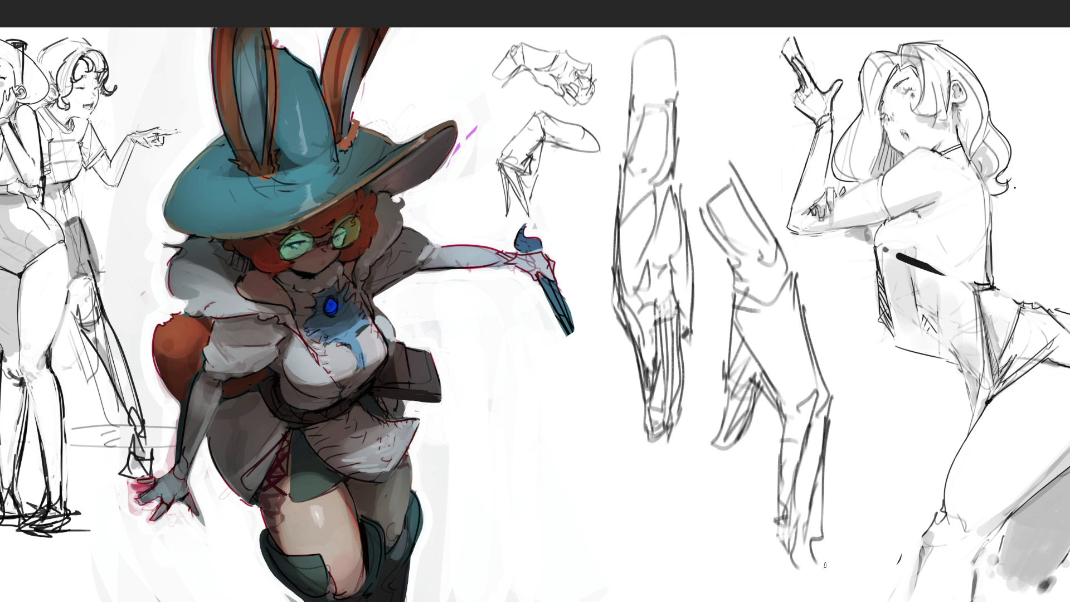
Step: Darken the limb's upper edges and knee curve and hatch shading along its lower part
mouse_move(708, 203)
mouse_down()
mouse_move(698, 221)
mouse_move(724, 259)
mouse_move(720, 178)
mouse_up()
drag(741, 166, 773, 220)
mouse_move(791, 267)
mouse_down()
mouse_move(814, 372)
mouse_move(805, 452)
mouse_up()
drag(817, 387, 803, 421)
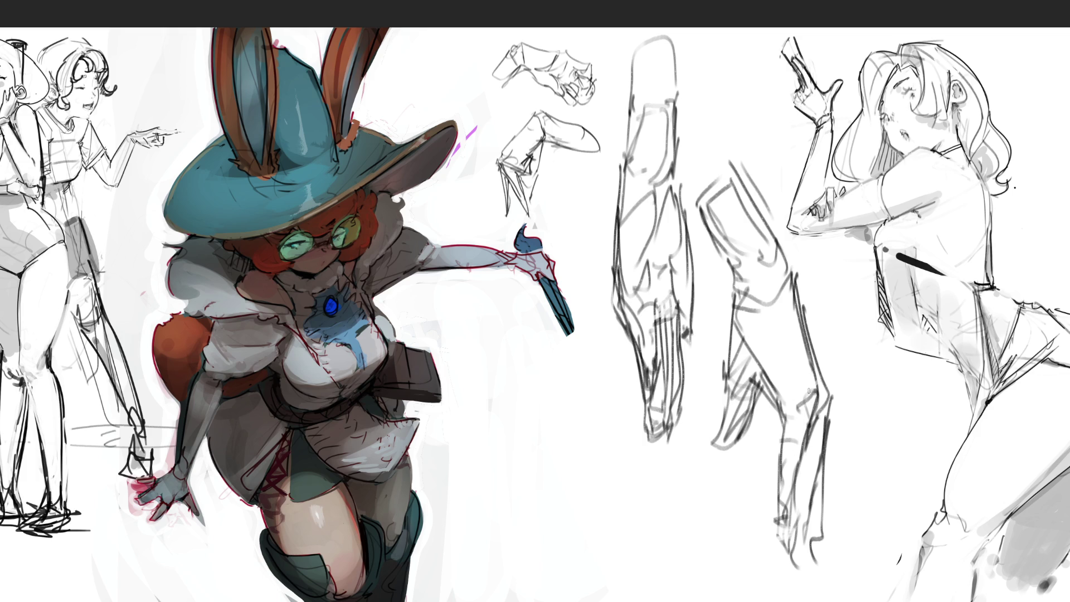
drag(817, 385, 798, 460)
drag(819, 441, 795, 497)
mouse_move(815, 480)
mouse_down()
mouse_move(798, 514)
mouse_move(810, 522)
mouse_up()
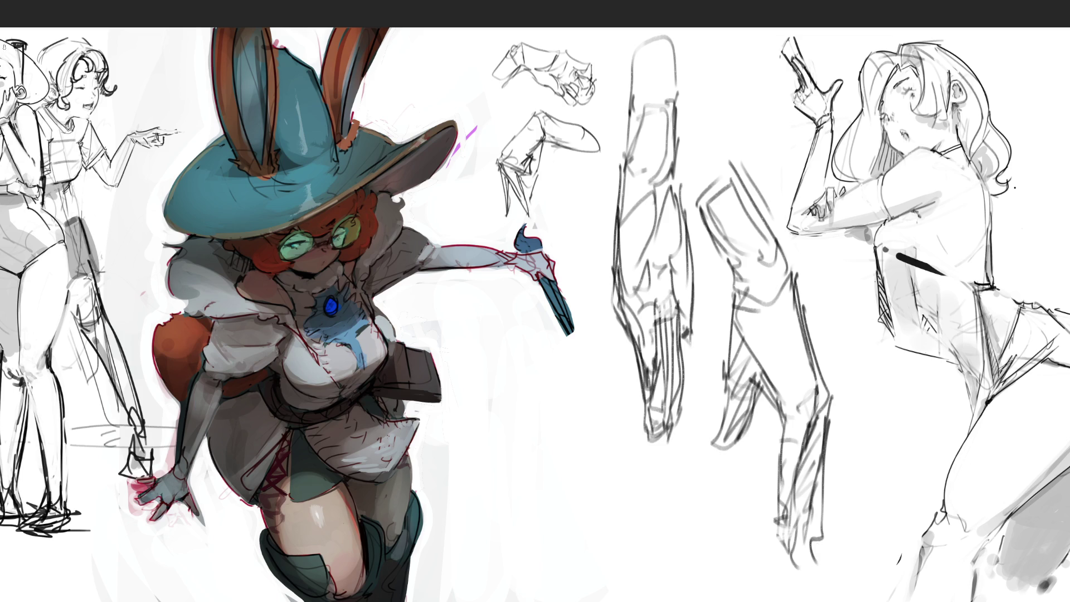
Step: Lasso the two tall leg studies, scale them to about 45% and tuck them beside the witch's pistol
mouse_move(770, 106)
mouse_down()
mouse_move(649, 15)
mouse_move(619, 141)
mouse_move(600, 306)
mouse_move(685, 599)
mouse_move(850, 477)
mouse_move(868, 233)
mouse_move(819, 166)
mouse_up()
key(ctrl+t)
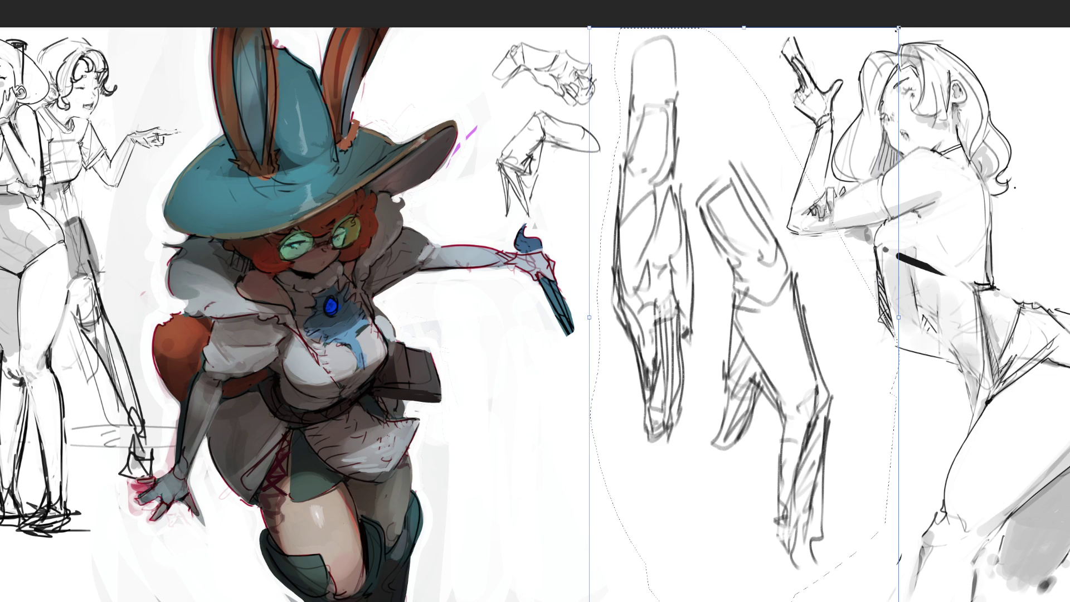
drag(898, 27, 740, 322)
mouse_move(641, 446)
mouse_down()
mouse_move(597, 450)
mouse_move(510, 409)
mouse_up()
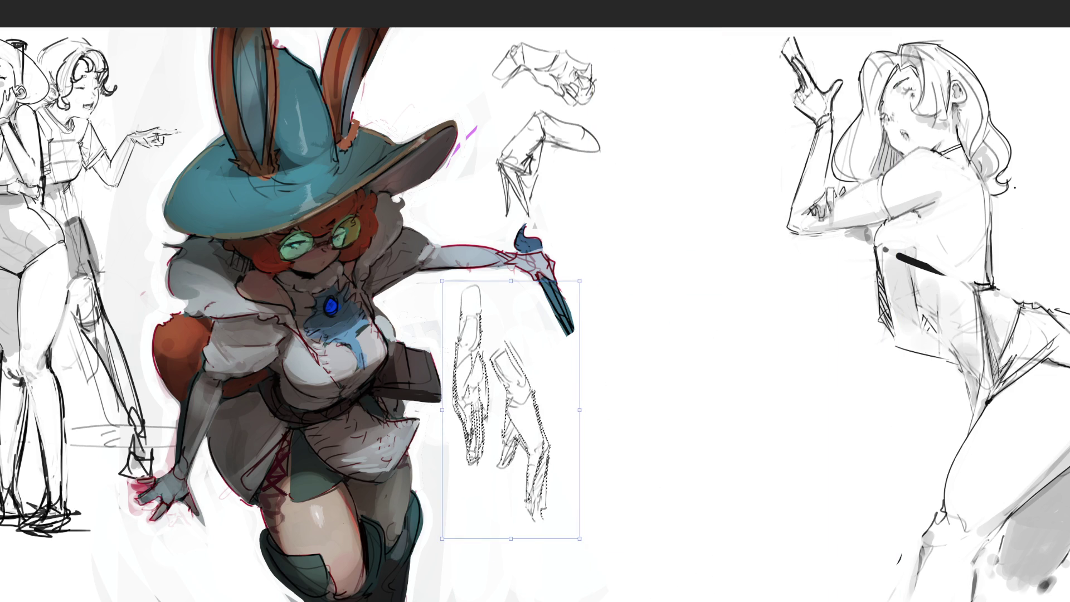
key(Return)
key(ctrl+d)
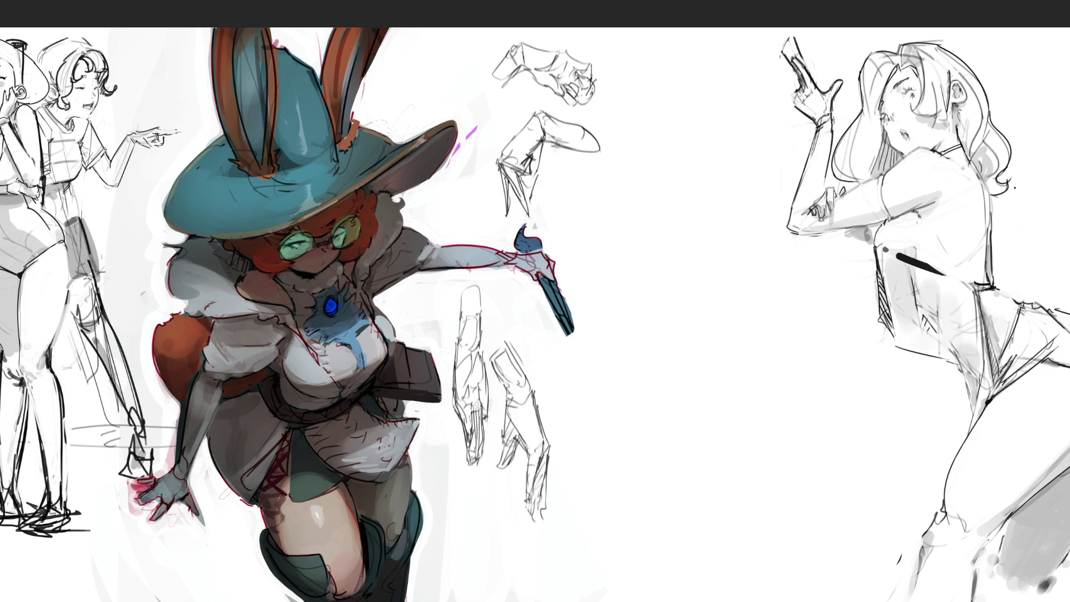
Step: Sketch the fist's two lobes in the empty area, with a long line down its right side
mouse_move(653, 192)
mouse_down()
mouse_move(666, 169)
mouse_move(674, 176)
mouse_move(653, 211)
mouse_move(677, 202)
mouse_move(657, 206)
mouse_move(683, 224)
mouse_move(660, 240)
mouse_move(683, 232)
mouse_move(663, 252)
mouse_move(686, 245)
mouse_move(662, 243)
mouse_move(701, 200)
mouse_move(701, 179)
mouse_move(692, 204)
mouse_move(729, 189)
mouse_move(703, 223)
mouse_up()
mouse_move(725, 183)
mouse_down()
mouse_move(708, 226)
mouse_move(734, 237)
mouse_move(708, 245)
mouse_move(731, 250)
mouse_move(713, 231)
mouse_move(710, 241)
mouse_move(735, 234)
mouse_up()
drag(670, 248, 692, 256)
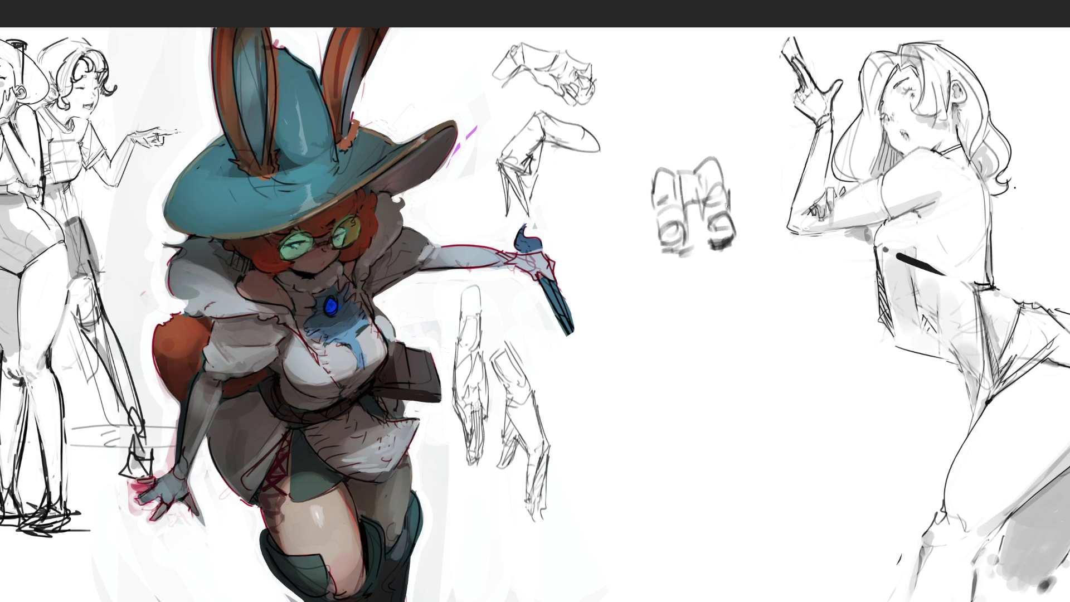
mouse_move(714, 165)
mouse_down()
mouse_move(753, 245)
mouse_move(703, 272)
mouse_move(736, 285)
mouse_move(753, 262)
mouse_move(758, 284)
mouse_up()
drag(746, 215, 764, 266)
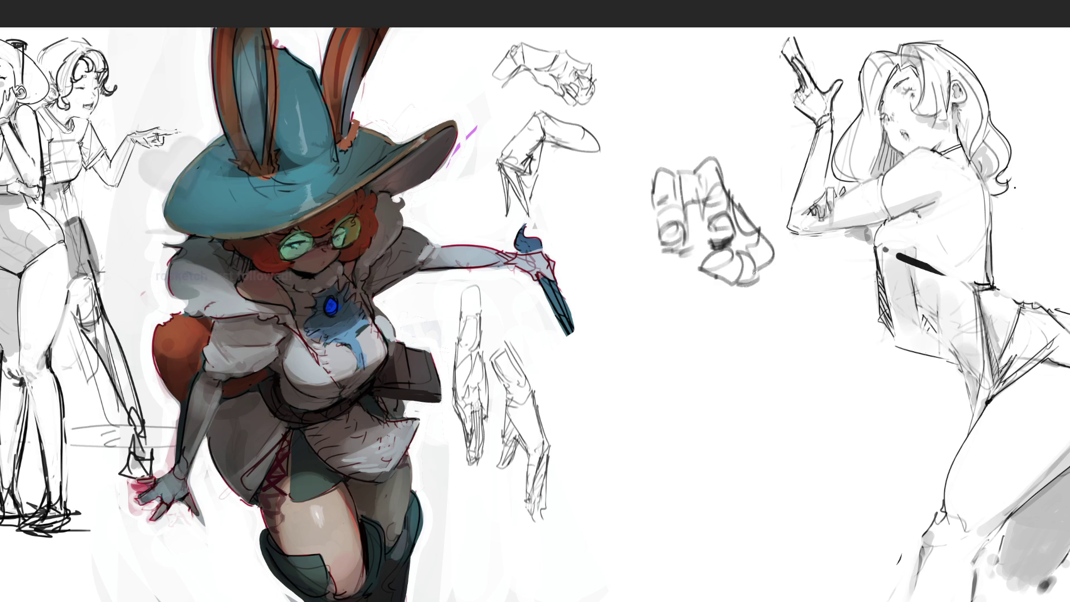
drag(658, 223, 689, 262)
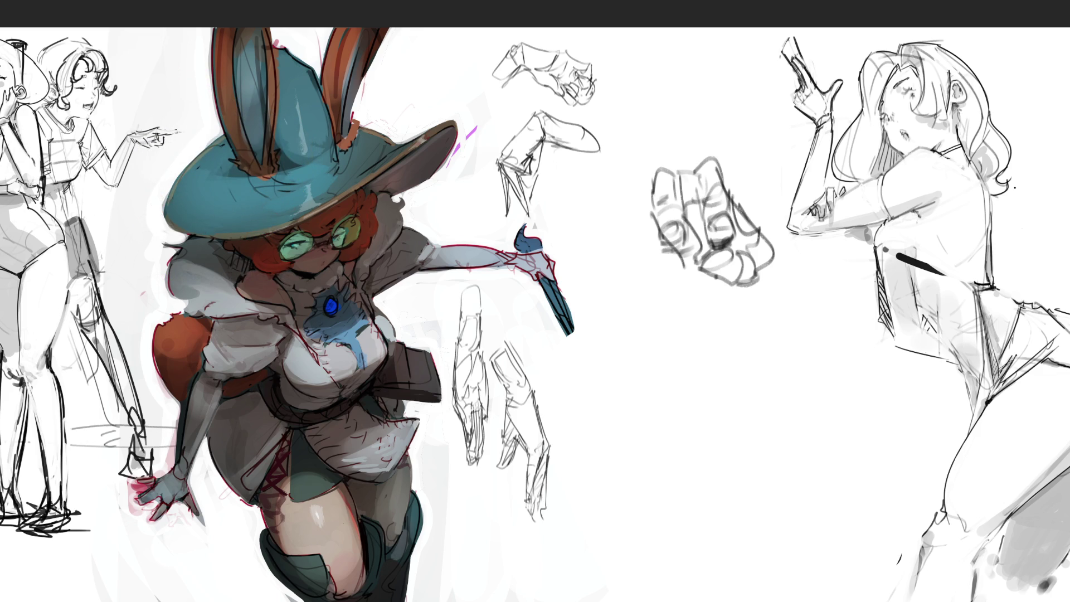
Step: Refine the fist's left edge, knuckles and bottom shading, then lasso around the fist
drag(655, 198, 628, 218)
mouse_move(649, 208)
mouse_down()
mouse_move(641, 225)
mouse_move(634, 208)
mouse_move(646, 245)
mouse_move(671, 268)
mouse_move(621, 245)
mouse_move(647, 280)
mouse_move(706, 265)
mouse_move(682, 274)
mouse_up()
drag(692, 212, 713, 253)
drag(739, 244, 728, 252)
mouse_move(662, 273)
mouse_down()
mouse_move(691, 282)
mouse_move(659, 284)
mouse_move(711, 305)
mouse_move(701, 281)
mouse_move(711, 279)
mouse_up()
mouse_move(732, 192)
mouse_down()
mouse_move(758, 220)
mouse_move(790, 181)
mouse_move(821, 240)
mouse_move(819, 222)
mouse_up()
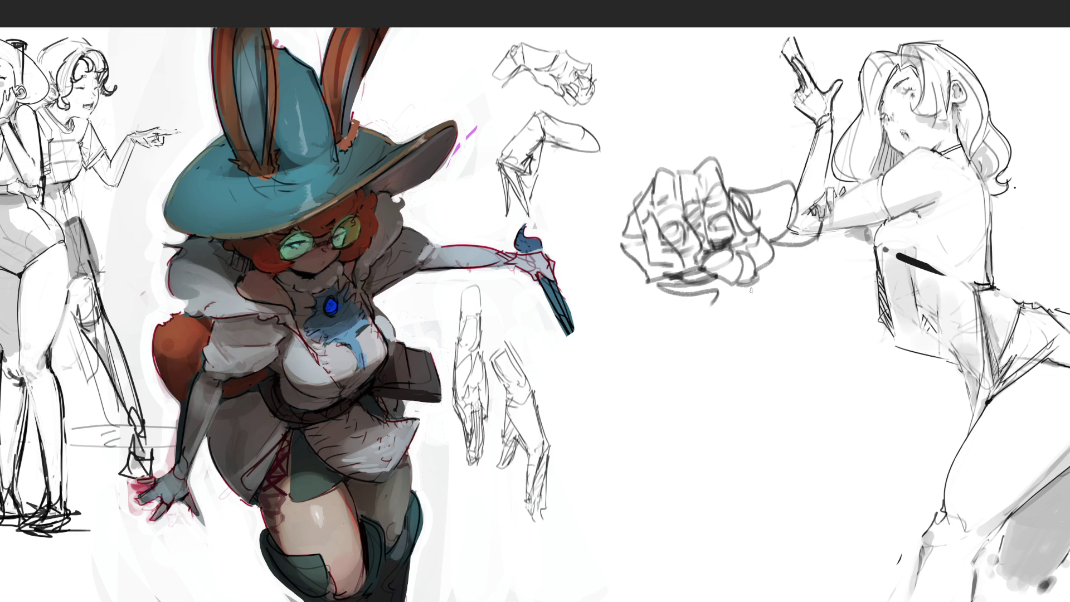
mouse_move(659, 292)
mouse_down()
mouse_move(719, 290)
mouse_move(692, 267)
mouse_move(725, 279)
mouse_move(782, 256)
mouse_up()
mouse_move(753, 212)
mouse_down()
mouse_move(773, 261)
mouse_move(710, 268)
mouse_move(726, 261)
mouse_up()
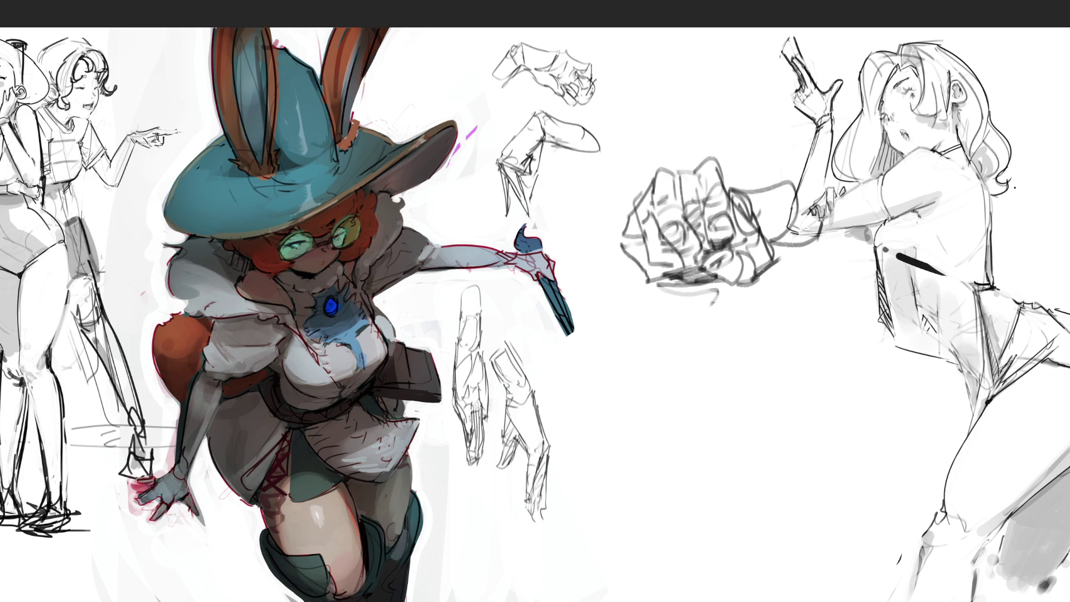
mouse_move(884, 201)
mouse_down()
mouse_move(692, 134)
mouse_move(578, 271)
mouse_move(883, 248)
mouse_up()
key(ctrl+t)
Step: Shrink the fist and move it below the hand studies beside the witch's boot, then deselect
drag(724, 240, 487, 559)
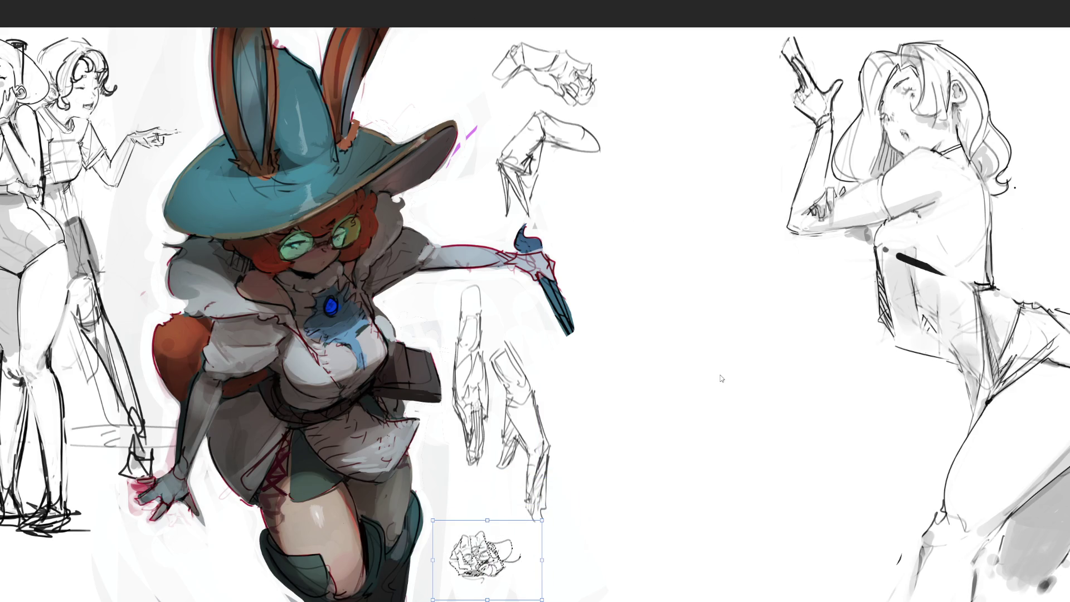
key(Return)
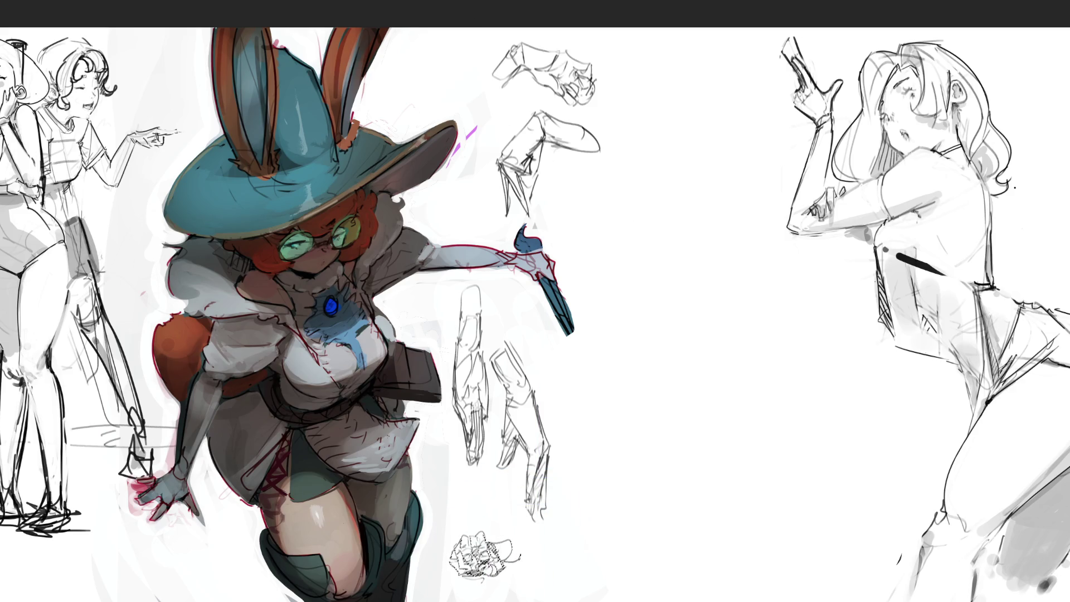
key(ctrl+d)
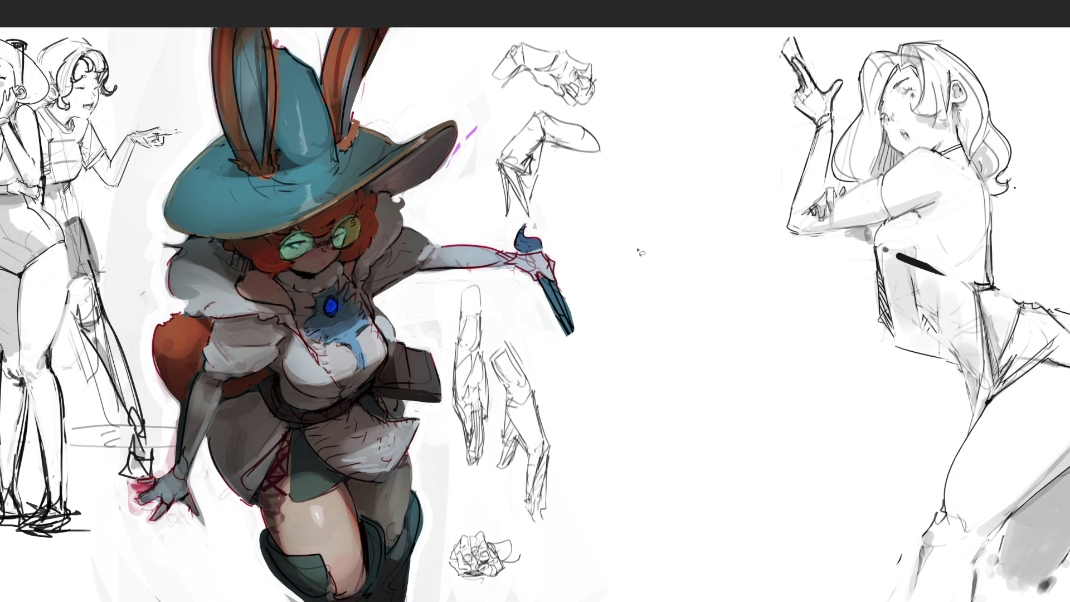
key(ctrl+v)
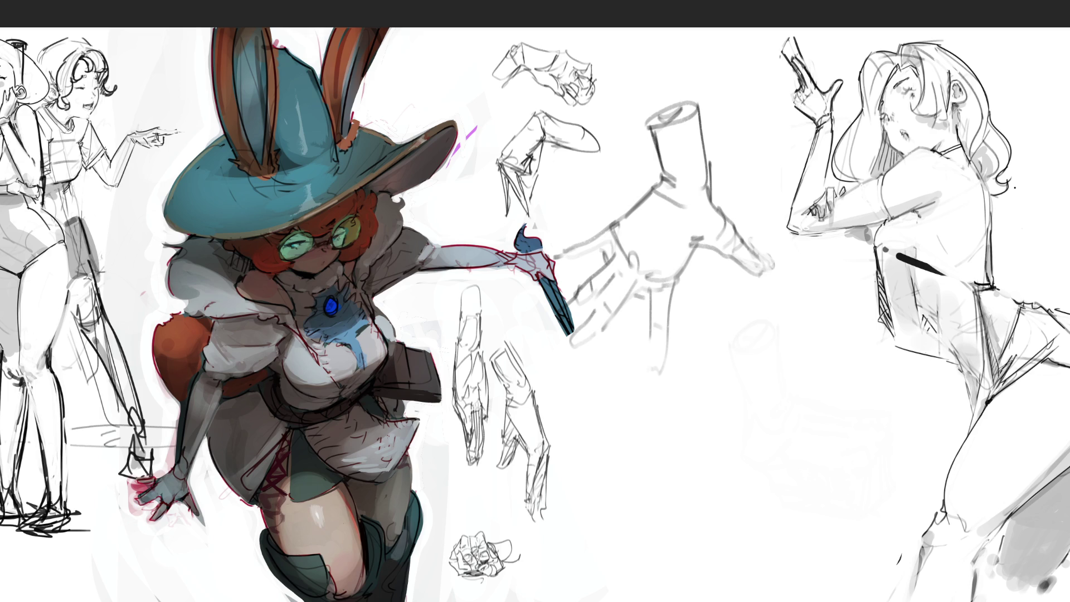
Step: Outline a large foot study below the hand, with heel, sole, ankle and toe lines
mouse_move(695, 377)
mouse_down()
mouse_move(704, 357)
mouse_move(756, 348)
mouse_up()
mouse_move(719, 344)
mouse_down()
mouse_move(683, 377)
mouse_move(666, 376)
mouse_move(694, 402)
mouse_move(663, 405)
mouse_move(703, 399)
mouse_move(755, 352)
mouse_move(697, 385)
mouse_move(750, 419)
mouse_up()
drag(757, 342, 819, 390)
mouse_move(768, 415)
mouse_down()
mouse_move(816, 402)
mouse_move(833, 385)
mouse_move(849, 446)
mouse_move(834, 488)
mouse_move(752, 424)
mouse_move(791, 473)
mouse_up()
mouse_move(773, 419)
mouse_down()
mouse_move(792, 486)
mouse_move(781, 500)
mouse_up()
drag(781, 499, 800, 477)
drag(780, 397, 803, 456)
drag(823, 464, 796, 505)
drag(813, 498, 821, 493)
drag(815, 376, 833, 409)
Step: Extend the foot leftward to a rounded toe and redraw its upper contour
drag(712, 394, 747, 420)
mouse_move(744, 379)
mouse_down()
mouse_move(760, 399)
mouse_move(652, 415)
mouse_up()
mouse_move(697, 357)
mouse_down()
mouse_move(635, 386)
mouse_move(636, 421)
mouse_up()
mouse_move(637, 418)
mouse_down()
mouse_move(682, 404)
mouse_move(668, 407)
mouse_up()
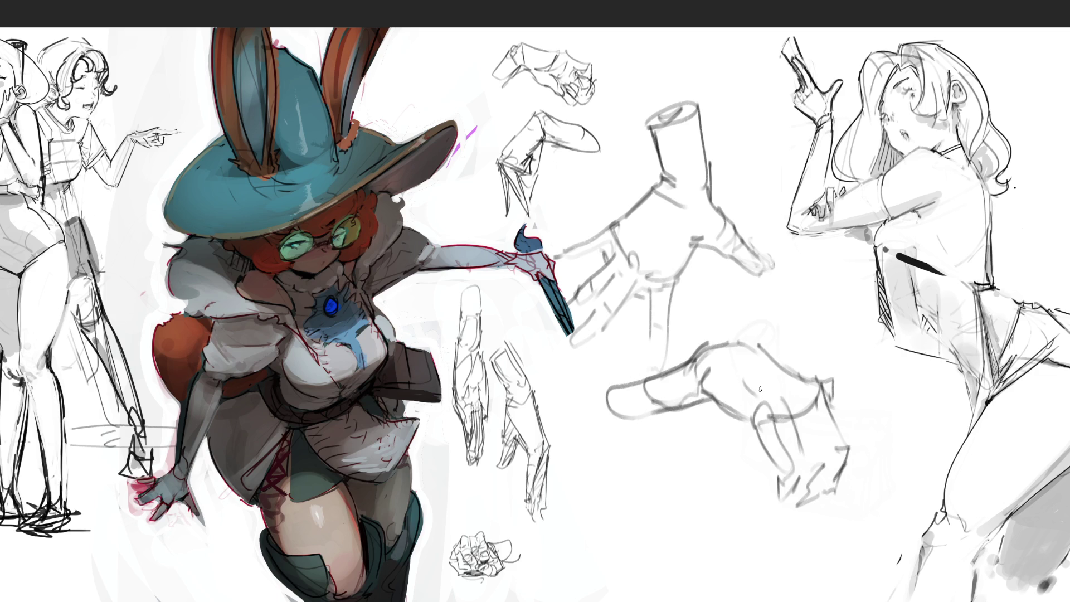
mouse_move(734, 338)
mouse_down()
mouse_move(807, 372)
mouse_move(757, 349)
mouse_move(659, 366)
mouse_move(656, 412)
mouse_up()
drag(661, 358, 590, 429)
drag(593, 426, 637, 443)
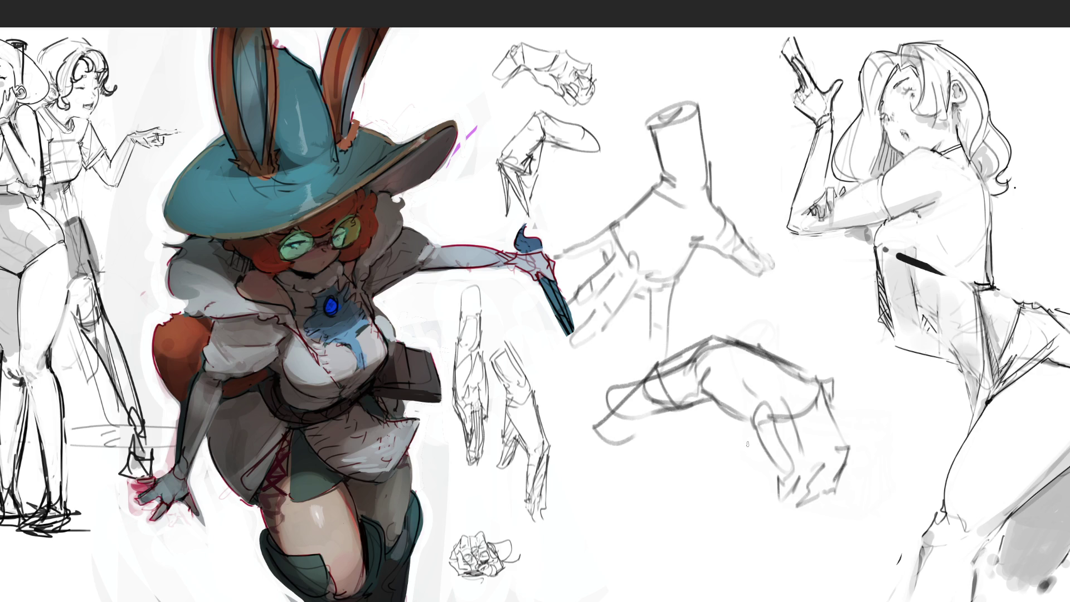
Step: Darken the foot's heel contour, add ankle and toe lines, and hatch the heel
mouse_move(753, 350)
mouse_down()
mouse_move(807, 372)
mouse_move(814, 388)
mouse_up()
drag(817, 397, 818, 407)
mouse_move(806, 360)
mouse_down()
mouse_move(827, 402)
mouse_move(742, 410)
mouse_move(750, 422)
mouse_move(815, 402)
mouse_up()
drag(747, 416, 794, 510)
drag(793, 517, 846, 483)
drag(846, 375, 844, 499)
drag(815, 360, 838, 447)
drag(823, 354, 840, 430)
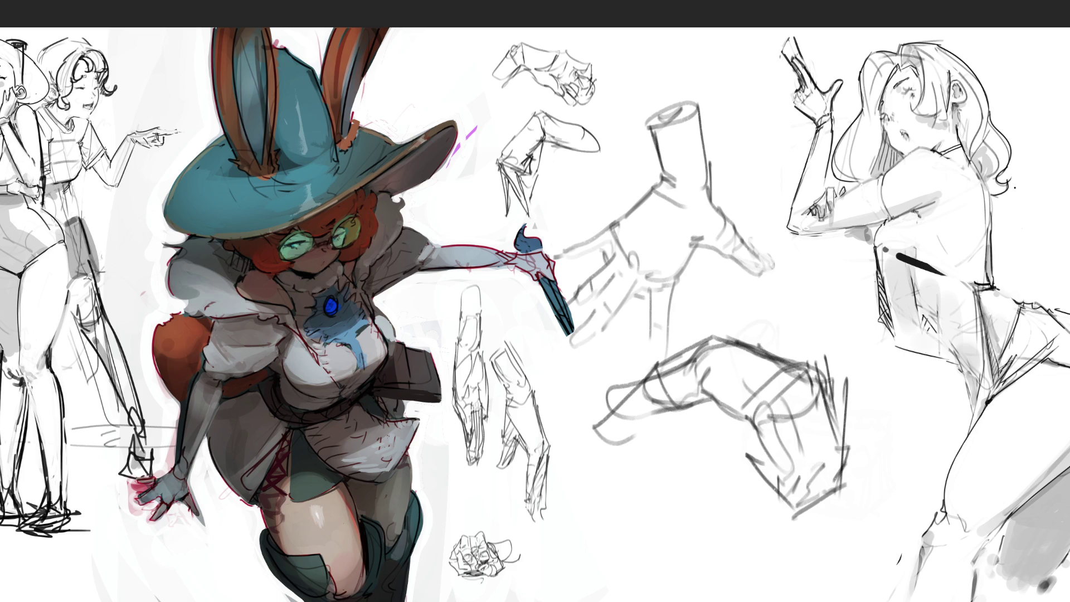
key(minus)
key(minus)
Step: Shrink the open-hand and bent-hand sketches and move them up beside the hand studies, then start a leg study
mouse_move(787, 367)
mouse_down()
mouse_move(657, 137)
mouse_move(537, 312)
mouse_move(735, 541)
mouse_up()
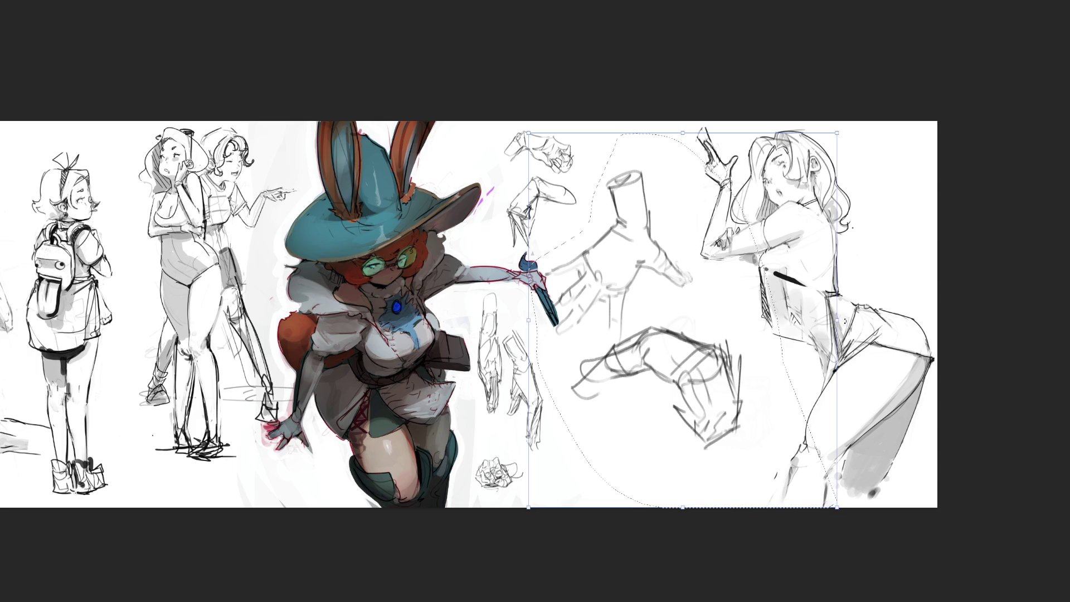
mouse_move(836, 507)
mouse_down()
mouse_move(661, 401)
mouse_move(675, 331)
mouse_up()
drag(619, 256, 661, 207)
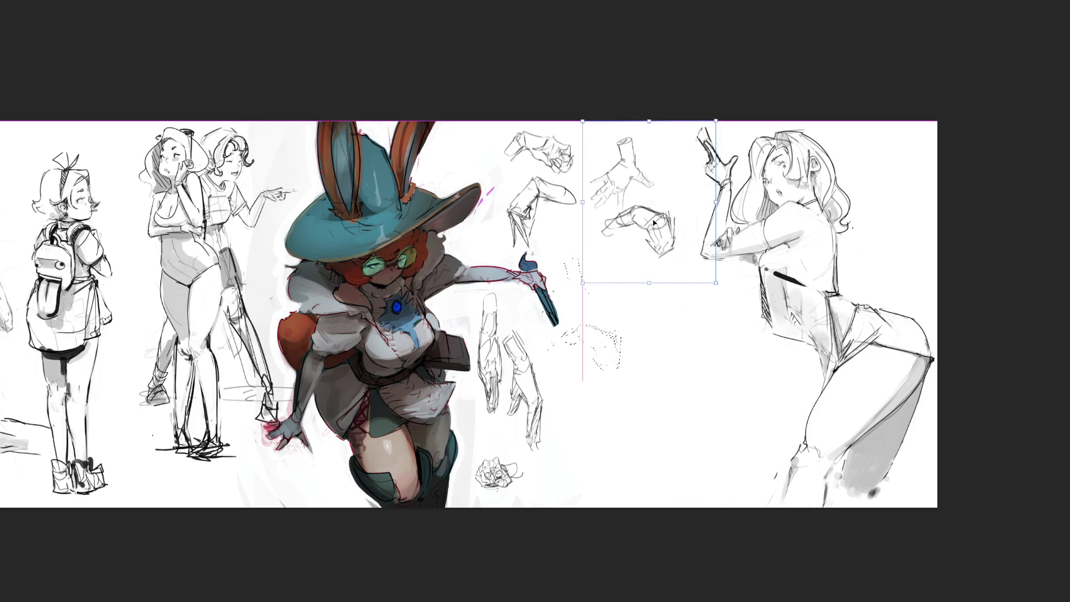
key(Return)
key(ctrl+d)
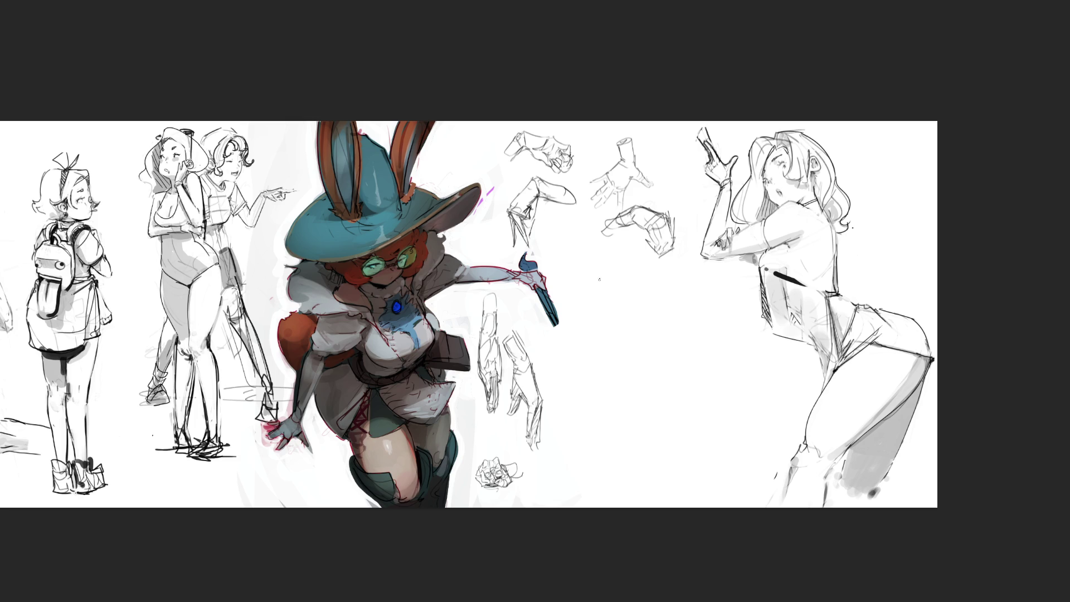
mouse_move(597, 283)
mouse_down()
mouse_move(582, 317)
mouse_move(609, 340)
mouse_move(648, 316)
mouse_move(619, 350)
mouse_move(648, 348)
mouse_move(635, 377)
mouse_move(668, 352)
mouse_move(660, 323)
mouse_move(686, 387)
mouse_up()
Step: Sketch a boot-like leg below the small hands, erase it to a faint trace, and hide the studies layer
drag(663, 322, 696, 467)
mouse_move(693, 465)
mouse_down()
mouse_move(683, 416)
mouse_move(688, 469)
mouse_up()
drag(633, 360, 640, 451)
drag(642, 432, 689, 477)
mouse_move(666, 326)
mouse_down()
mouse_move(697, 474)
mouse_move(694, 404)
mouse_move(627, 485)
mouse_move(642, 502)
mouse_move(691, 485)
mouse_move(703, 502)
mouse_move(714, 493)
mouse_move(704, 473)
mouse_up()
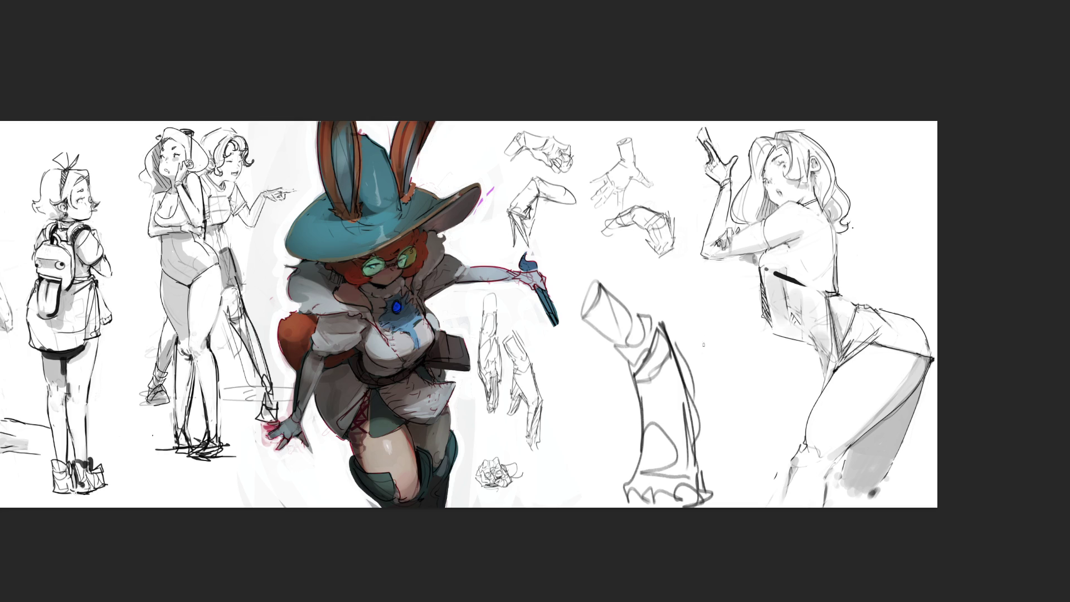
mouse_move(680, 334)
mouse_down()
mouse_move(669, 442)
mouse_move(680, 520)
mouse_move(626, 334)
mouse_move(686, 496)
mouse_move(690, 478)
mouse_move(652, 341)
mouse_up()
key(Delete)
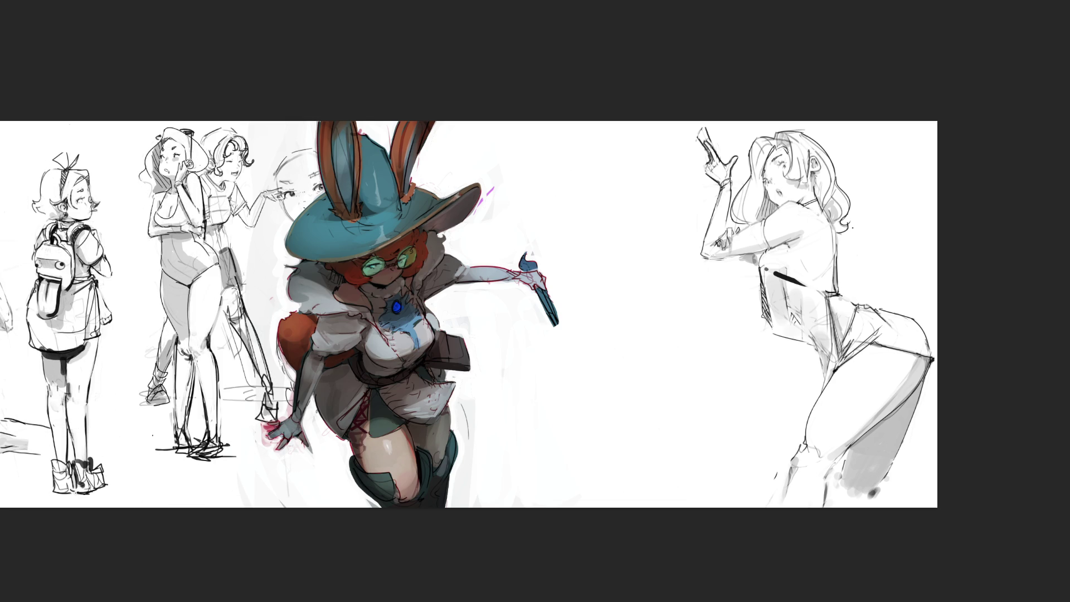
Step: Nudge the face sketches right, paste in another face, and add neck and head-top strokes
mouse_move(604, 264)
mouse_down()
mouse_move(668, 271)
mouse_move(632, 276)
mouse_up()
key(Return)
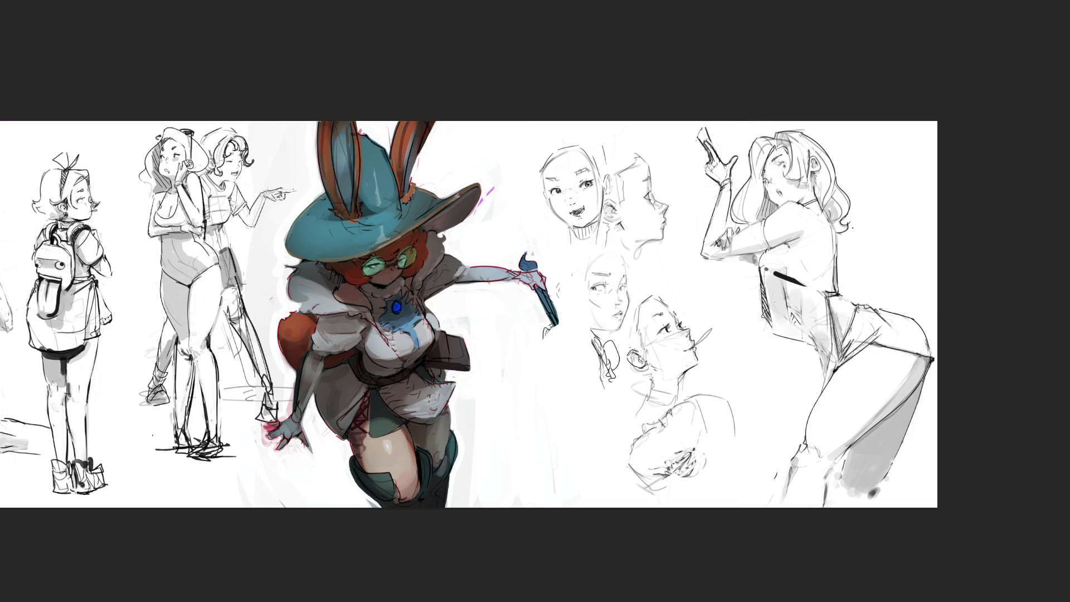
key(ctrl+v)
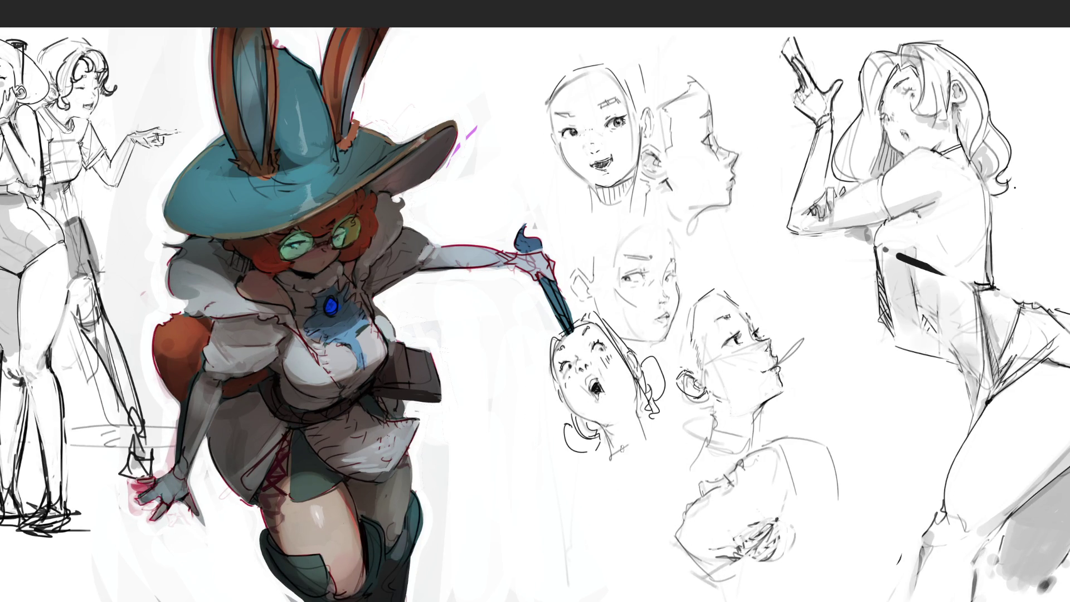
drag(614, 463, 642, 445)
drag(596, 251, 610, 239)
drag(609, 229, 611, 244)
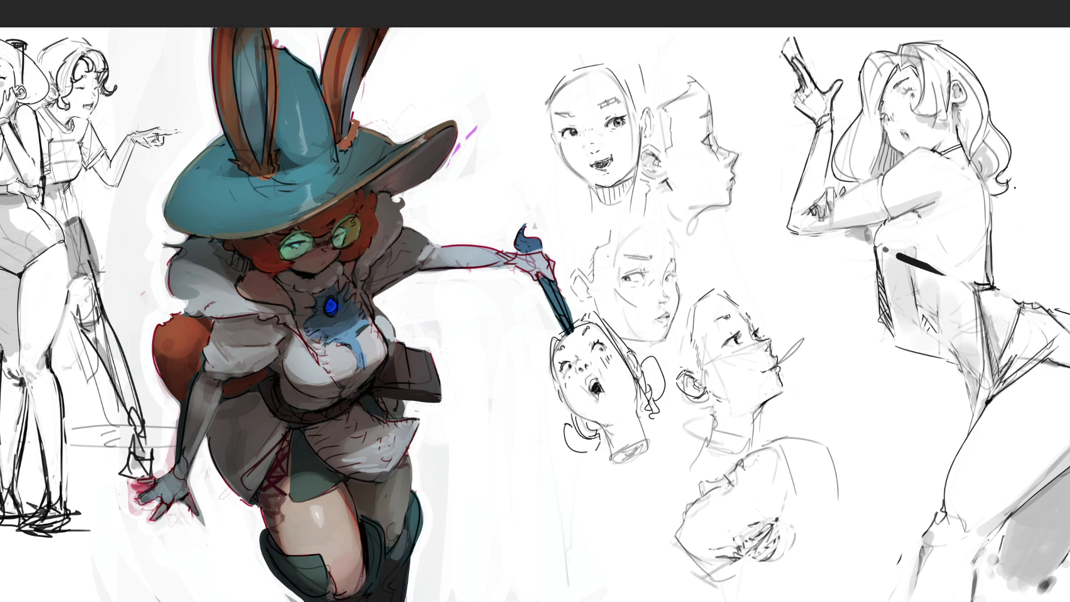
mouse_move(612, 234)
mouse_down()
mouse_move(644, 217)
mouse_move(669, 240)
mouse_up()
Step: Outline the profile head's top and sketch hair and outline on the front-facing head
mouse_move(666, 190)
mouse_down()
mouse_move(691, 231)
mouse_move(690, 260)
mouse_move(676, 260)
mouse_move(701, 272)
mouse_up()
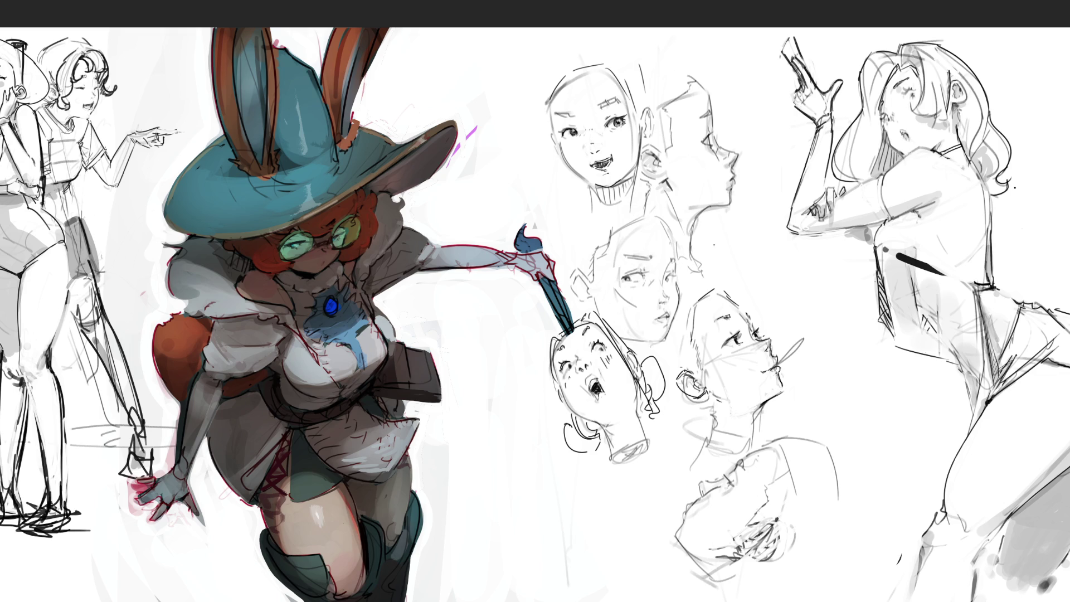
mouse_move(700, 82)
mouse_down()
mouse_move(678, 58)
mouse_move(641, 59)
mouse_move(688, 64)
mouse_up()
mouse_move(548, 92)
mouse_down()
mouse_move(573, 53)
mouse_move(641, 103)
mouse_up()
mouse_move(544, 72)
mouse_down()
mouse_move(633, 59)
mouse_move(549, 114)
mouse_up()
drag(538, 52, 530, 120)
drag(618, 42, 636, 74)
mouse_move(565, 40)
mouse_down()
mouse_move(616, 28)
mouse_move(513, 150)
mouse_move(543, 175)
mouse_up()
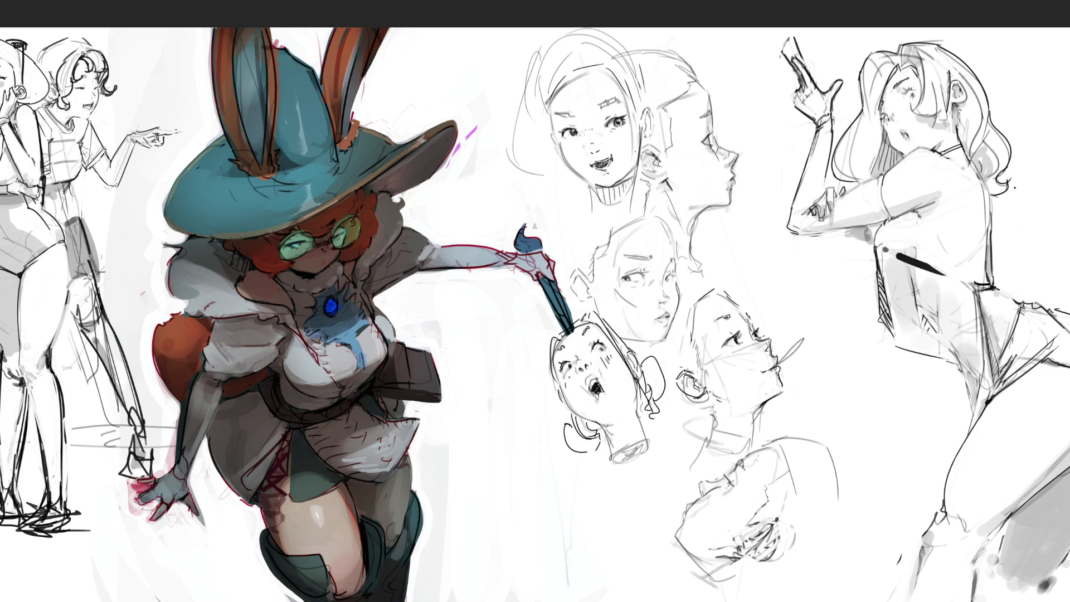
Step: Undo the last head strokes and sketch the neck beneath the front-facing head
key(ctrl+z)
key(ctrl+z)
drag(584, 212, 566, 246)
drag(631, 215, 668, 208)
drag(601, 223, 623, 216)
drag(618, 218, 651, 200)
drag(576, 200, 555, 261)
drag(558, 213, 530, 308)
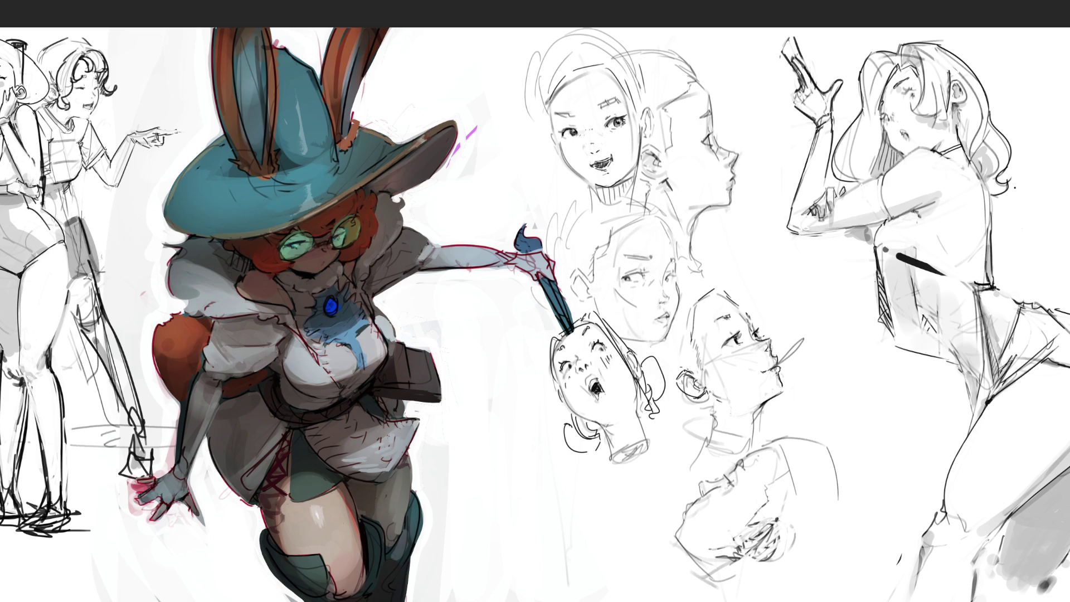
Step: Outline the top and neck of the lower-right head
mouse_move(687, 284)
mouse_down()
mouse_move(717, 288)
mouse_move(707, 281)
mouse_move(687, 302)
mouse_up()
drag(653, 347, 667, 352)
drag(700, 409, 655, 421)
mouse_move(700, 411)
mouse_down()
mouse_move(678, 449)
mouse_move(657, 448)
mouse_up()
drag(697, 419, 693, 442)
Step: Rough out the contours and bottom lines of the lower-middle figure sketch
mouse_move(781, 438)
mouse_down()
mouse_move(826, 437)
mouse_move(872, 521)
mouse_up()
drag(794, 475, 781, 521)
drag(780, 521, 873, 554)
drag(860, 458, 870, 574)
drag(856, 574, 756, 589)
drag(850, 592, 764, 601)
drag(863, 577, 848, 601)
drag(800, 590, 741, 601)
drag(713, 577, 706, 601)
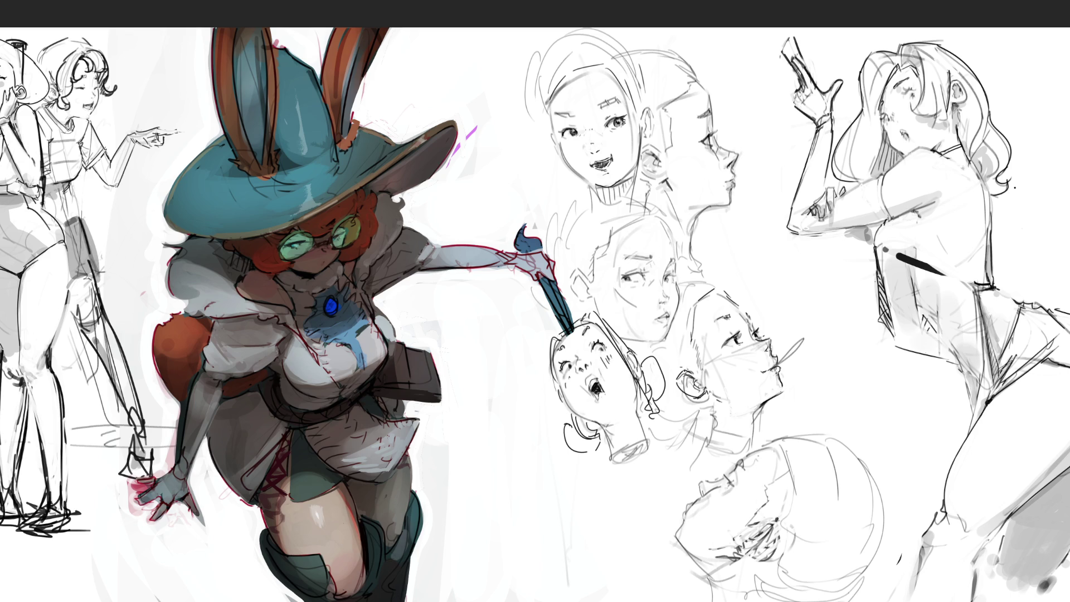
Step: Darken cheek and ear lines and add strokes near the middle and upper face sketches
drag(667, 231, 676, 258)
mouse_move(640, 344)
mouse_down()
mouse_move(665, 343)
mouse_move(624, 338)
mouse_up()
drag(676, 289, 668, 300)
drag(586, 198, 556, 214)
drag(654, 195, 628, 208)
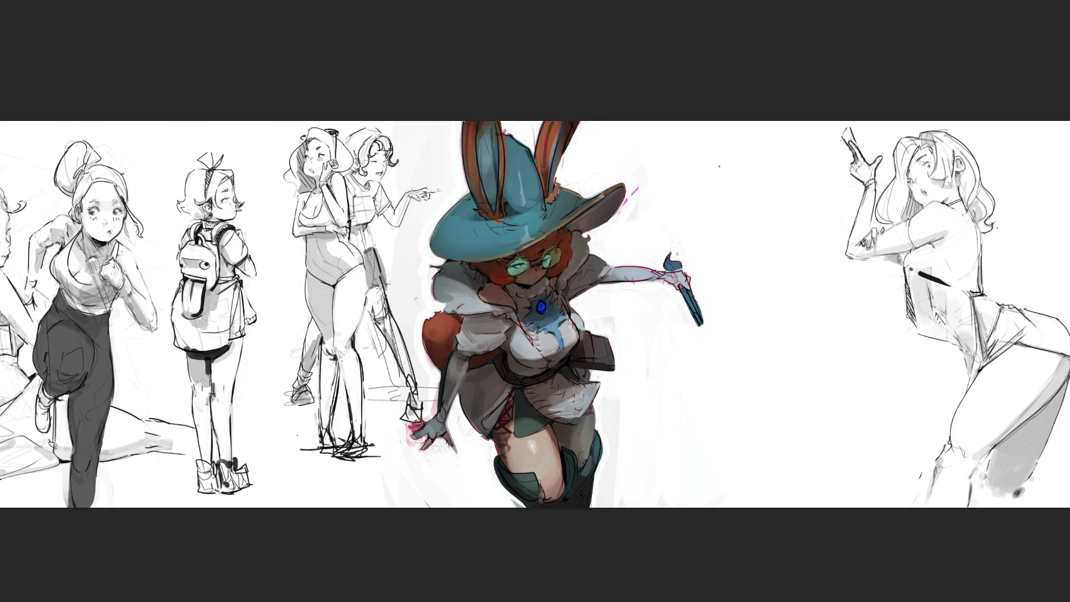
Step: Sketch a new head outline with an ear, neck lines, back of the head and chin
mouse_move(711, 164)
mouse_down()
mouse_move(710, 147)
mouse_move(730, 140)
mouse_move(739, 165)
mouse_move(710, 189)
mouse_move(737, 231)
mouse_move(770, 208)
mouse_up()
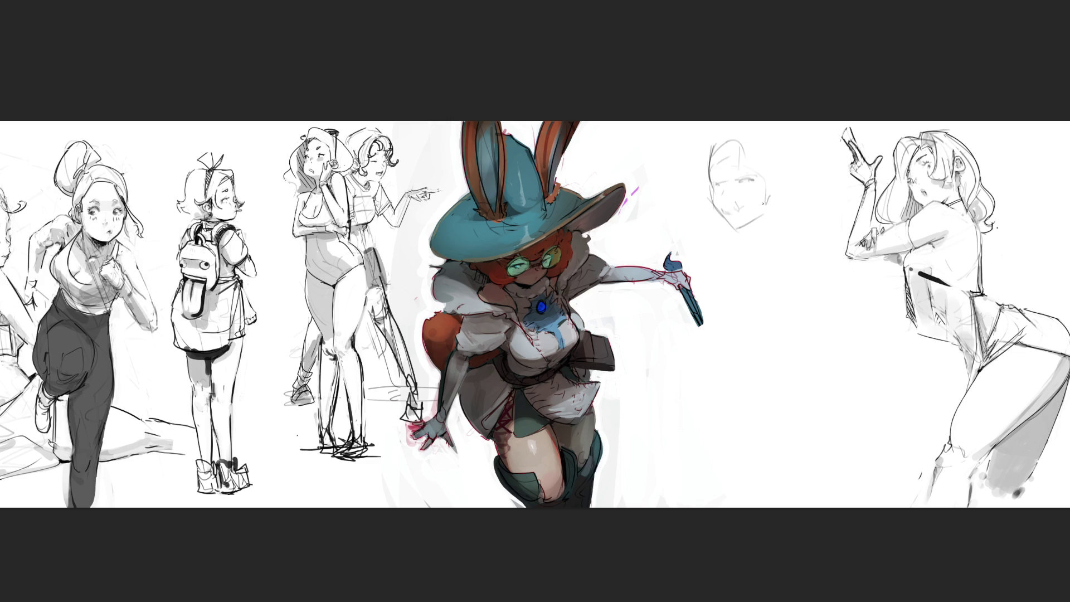
mouse_move(788, 180)
mouse_down()
mouse_move(782, 196)
mouse_move(793, 169)
mouse_move(767, 221)
mouse_up()
mouse_move(791, 187)
mouse_down()
mouse_move(755, 239)
mouse_move(788, 227)
mouse_up()
mouse_move(711, 140)
mouse_down()
mouse_move(747, 123)
mouse_move(801, 161)
mouse_move(792, 214)
mouse_up()
drag(813, 165, 803, 222)
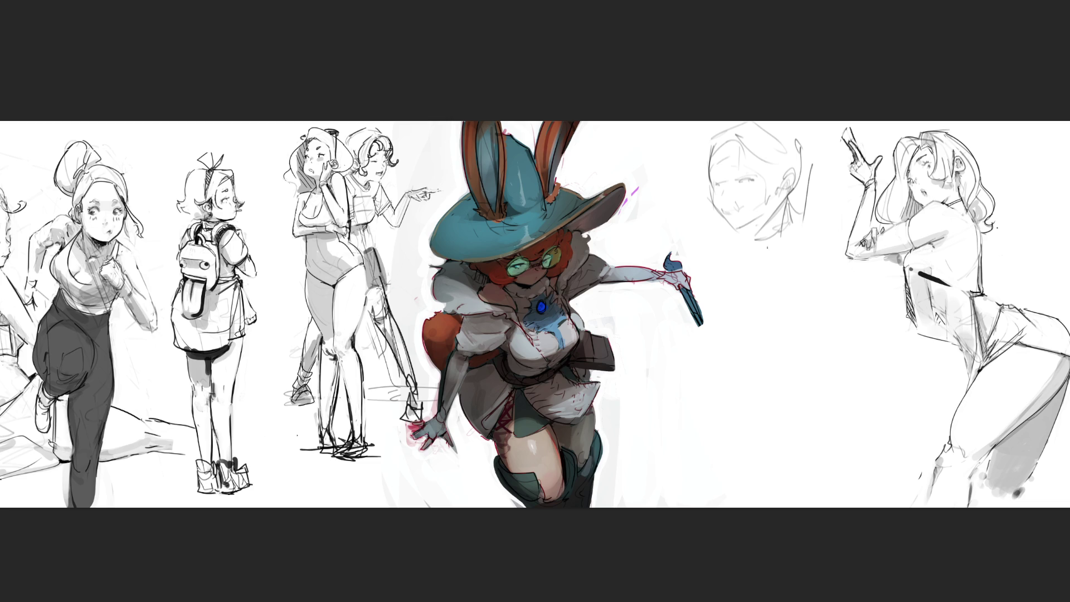
drag(735, 231, 763, 218)
Step: Add an eyebrow, jaw and neck, then sketch torso lines, legs and a foot
drag(727, 169, 745, 163)
mouse_move(756, 225)
mouse_down()
mouse_move(769, 221)
mouse_move(778, 264)
mouse_up()
mouse_move(733, 227)
mouse_down()
mouse_move(735, 273)
mouse_move(759, 293)
mouse_up()
drag(774, 259, 768, 301)
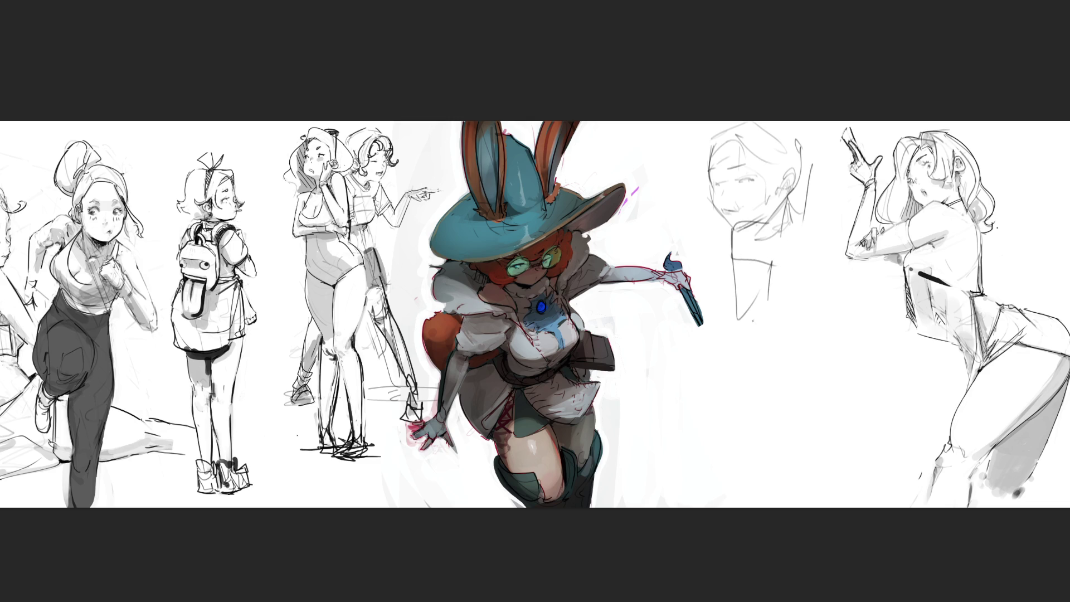
drag(758, 319, 769, 343)
drag(743, 301, 724, 428)
mouse_move(771, 344)
mouse_down()
mouse_move(731, 461)
mouse_move(718, 467)
mouse_move(755, 485)
mouse_up()
drag(737, 483, 737, 497)
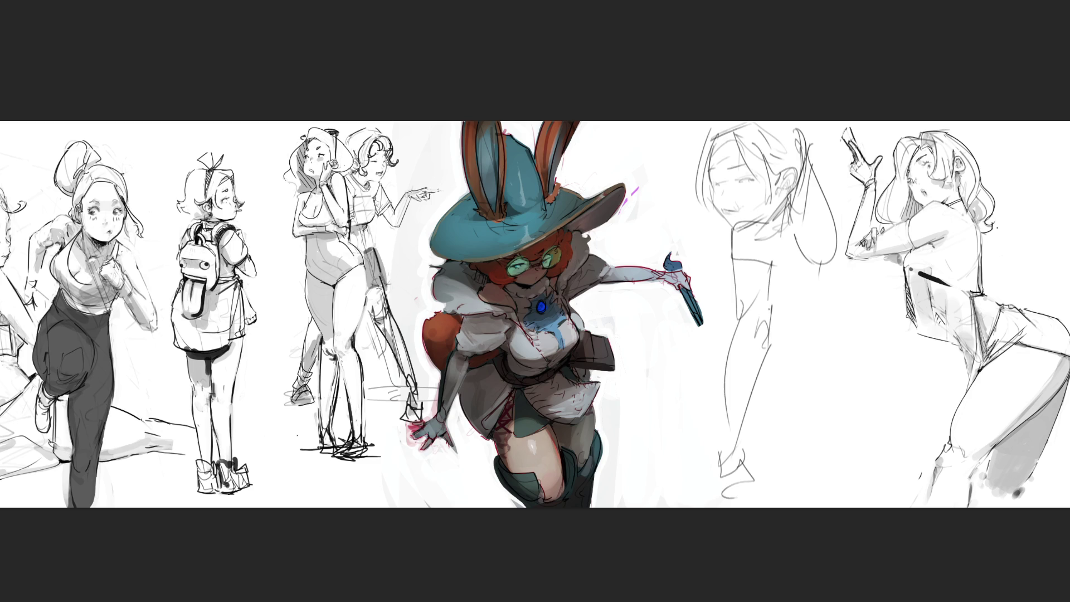
Step: Add a body contour and redraw the leg lines down to the feet, undoing misplaced strokes
drag(730, 264, 706, 328)
drag(816, 289, 800, 365)
drag(846, 236, 821, 377)
key(ctrl+z)
mouse_move(828, 244)
mouse_down()
mouse_move(817, 384)
mouse_move(834, 392)
mouse_up()
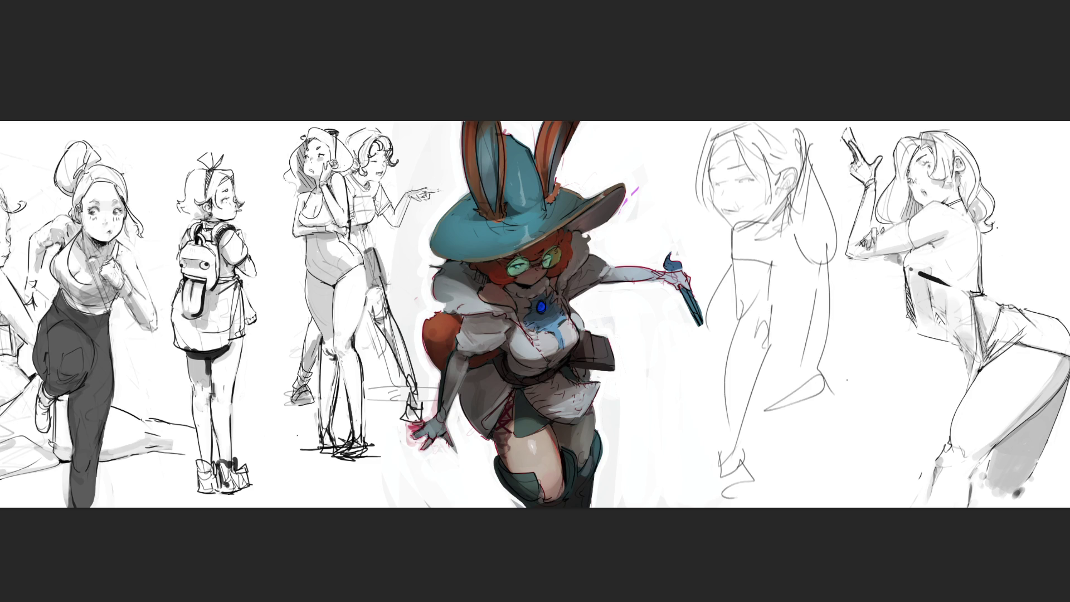
drag(835, 265, 853, 385)
key(ctrl+z)
drag(824, 244, 842, 362)
drag(750, 446, 834, 396)
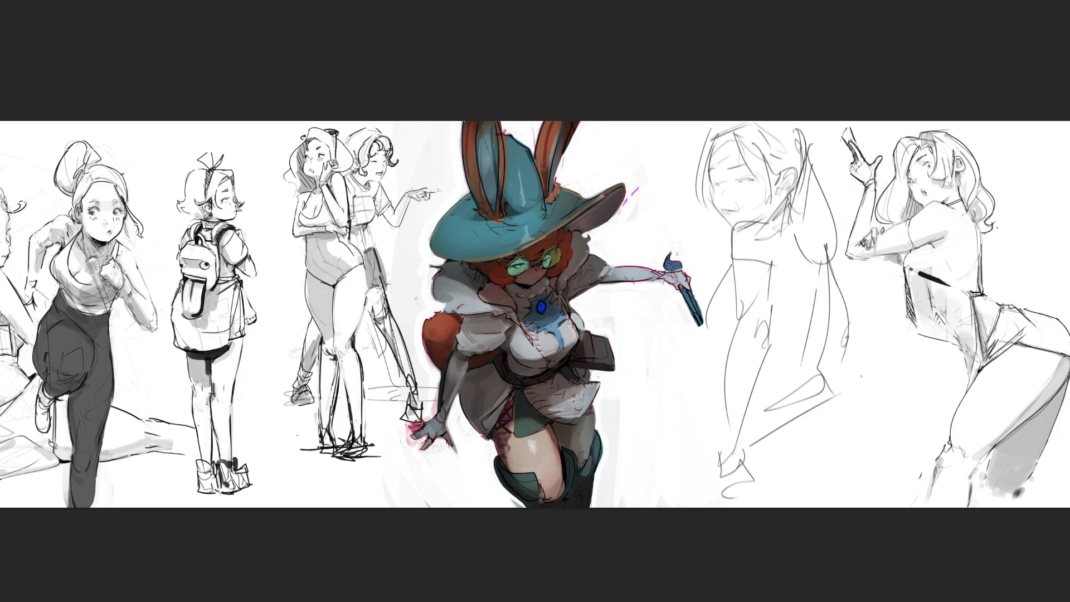
Step: Scale the rough figure down, move it up and right, and soft-erase it to faint lines
key(ctrl+t)
drag(823, 177, 783, 273)
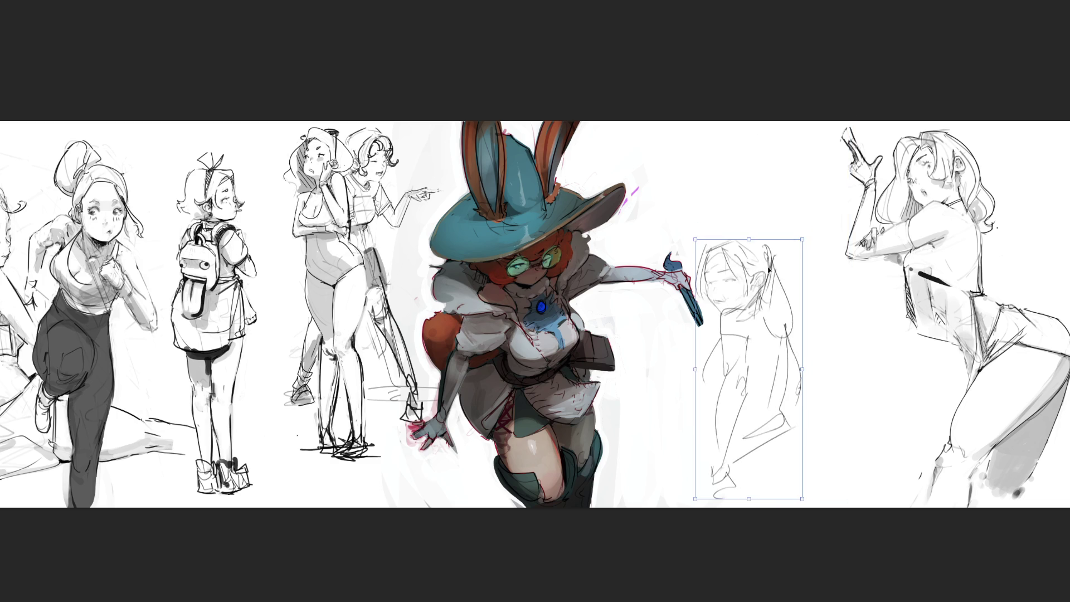
drag(747, 368, 769, 284)
key(Return)
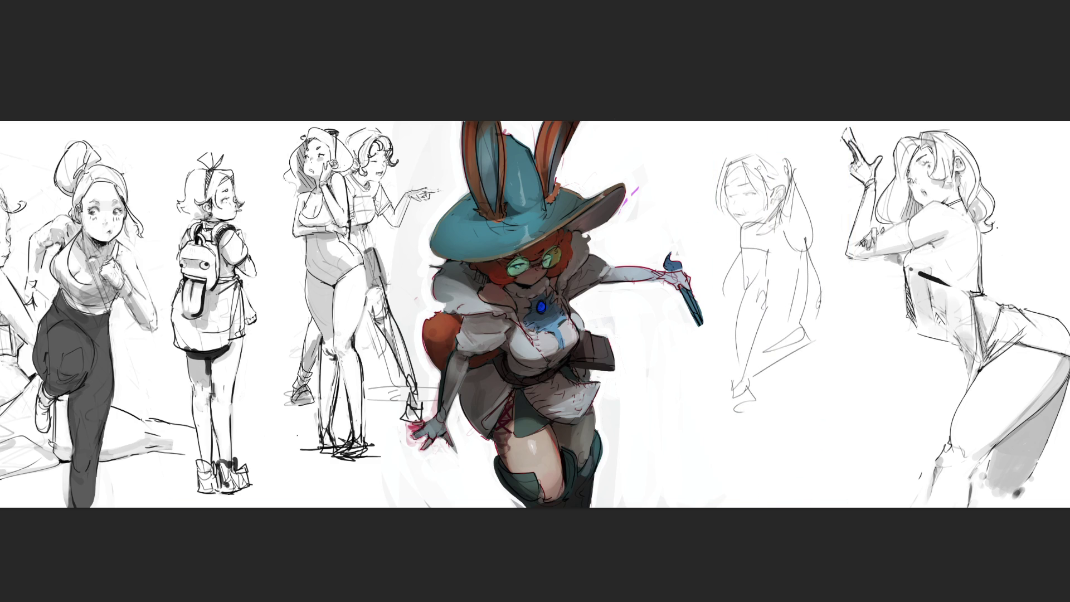
mouse_move(740, 107)
mouse_down()
mouse_move(793, 334)
mouse_move(744, 153)
mouse_move(795, 307)
mouse_move(693, 389)
mouse_up()
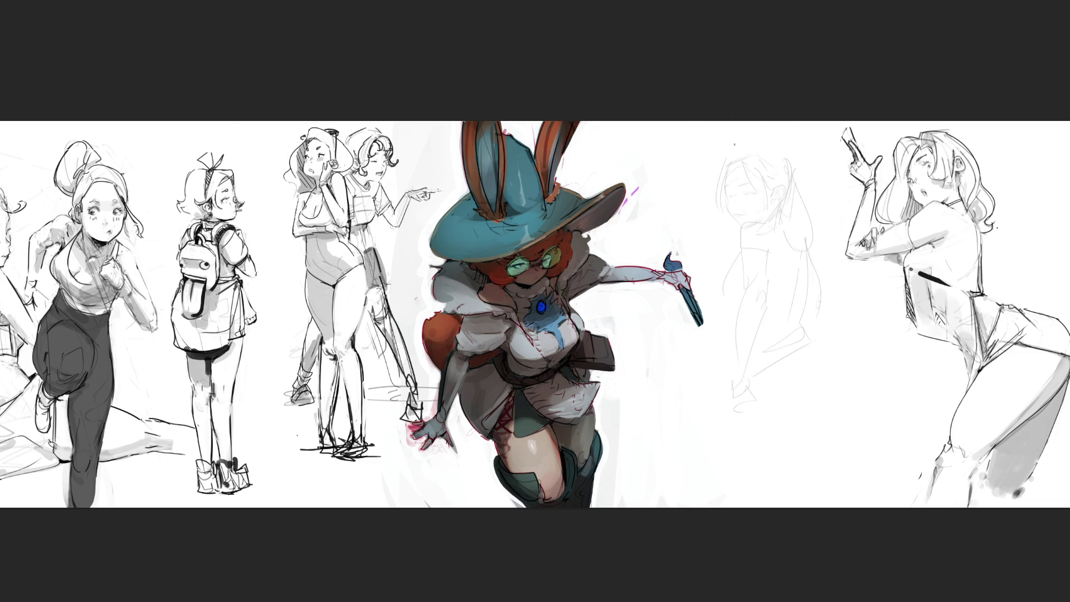
Step: Draw two closed eyes on the faint face and a line along its left side
drag(745, 195, 755, 194)
drag(737, 184, 747, 182)
mouse_move(735, 187)
mouse_down()
mouse_move(725, 218)
mouse_move(741, 219)
mouse_up()
drag(746, 196, 756, 195)
drag(749, 195, 757, 194)
Step: Outline the left side of the head and the jaw and neck line, redoing strokes as needed
mouse_move(723, 187)
mouse_down()
mouse_move(724, 168)
mouse_move(747, 158)
mouse_up()
key(ctrl+z)
key(ctrl+z)
drag(728, 181, 725, 167)
drag(743, 228, 774, 215)
key(ctrl+z)
drag(742, 247, 771, 221)
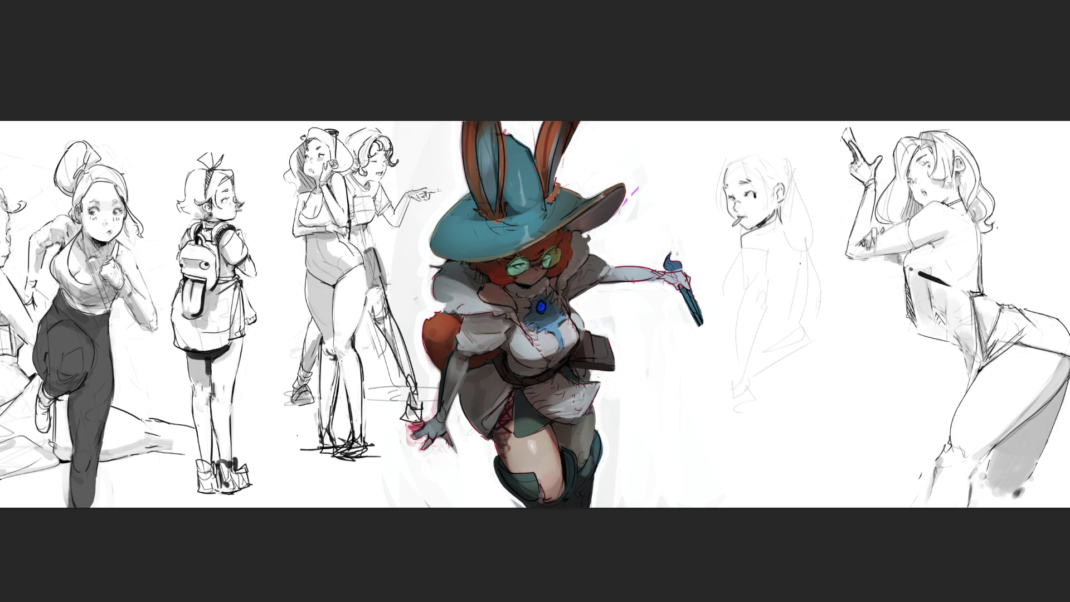
Step: Sketch torso and hip ellipses on the figure, undoing the first misplaced loop
mouse_move(747, 263)
mouse_down()
mouse_move(785, 312)
mouse_move(759, 301)
mouse_up()
key(ctrl+z)
drag(778, 224, 803, 237)
mouse_move(802, 299)
mouse_down()
mouse_move(777, 365)
mouse_move(789, 363)
mouse_move(780, 415)
mouse_move(824, 404)
mouse_up()
Step: Rough in looping lower-body curves, an arch and a diagonal leg line
drag(745, 359, 805, 452)
drag(780, 372, 825, 429)
drag(799, 346, 838, 449)
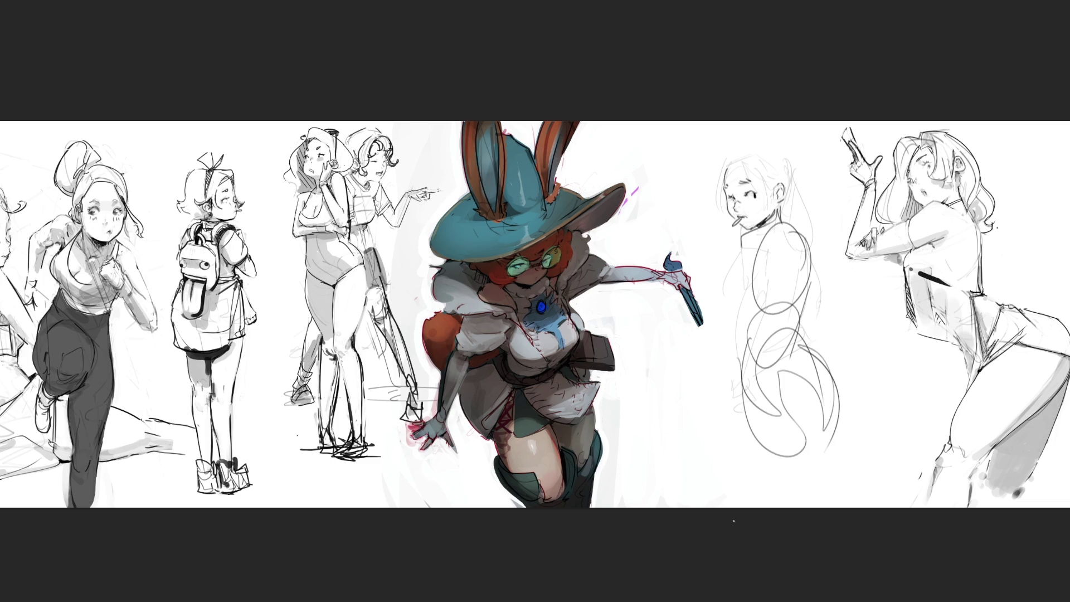
mouse_move(836, 384)
mouse_down()
mouse_move(767, 359)
mouse_move(844, 423)
mouse_move(802, 465)
mouse_up()
mouse_move(736, 387)
mouse_down()
mouse_move(735, 495)
mouse_move(804, 486)
mouse_up()
drag(840, 400, 807, 491)
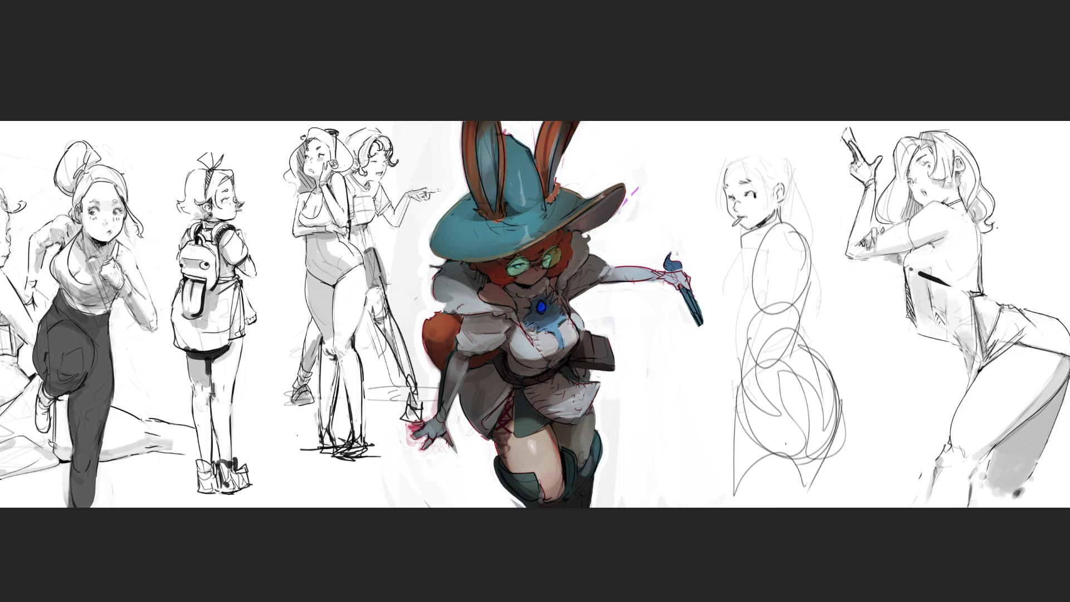
Step: Draw four tall construction lines around the figure
drag(692, 293, 686, 200)
drag(683, 190, 786, 139)
drag(725, 139, 734, 493)
drag(808, 140, 848, 390)
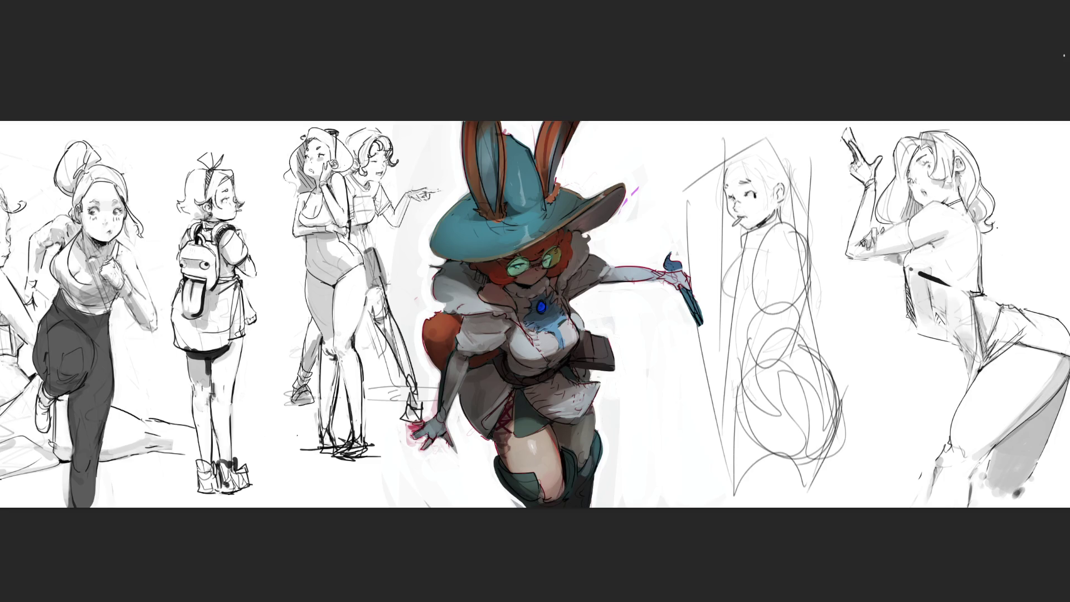
Step: Sketch hair strokes on both sides of the head and arcing over the top
drag(726, 157, 715, 215)
drag(730, 152, 763, 198)
drag(742, 144, 778, 235)
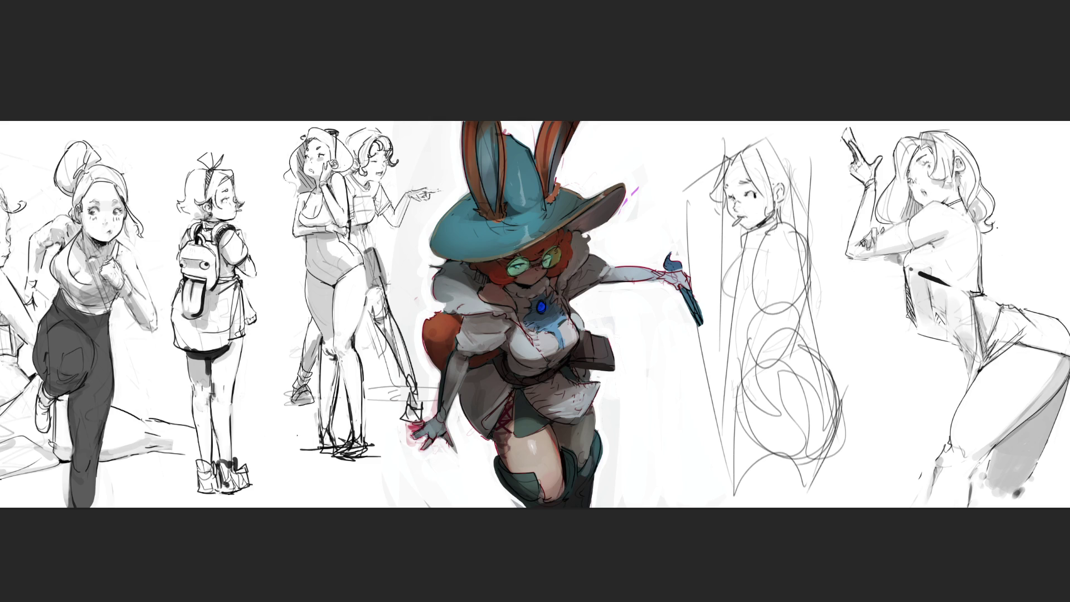
mouse_move(736, 151)
mouse_down()
mouse_move(776, 141)
mouse_move(798, 166)
mouse_up()
drag(787, 181, 801, 207)
drag(763, 149, 776, 179)
mouse_move(731, 151)
mouse_down()
mouse_move(716, 122)
mouse_move(759, 142)
mouse_move(731, 145)
mouse_move(798, 190)
mouse_up()
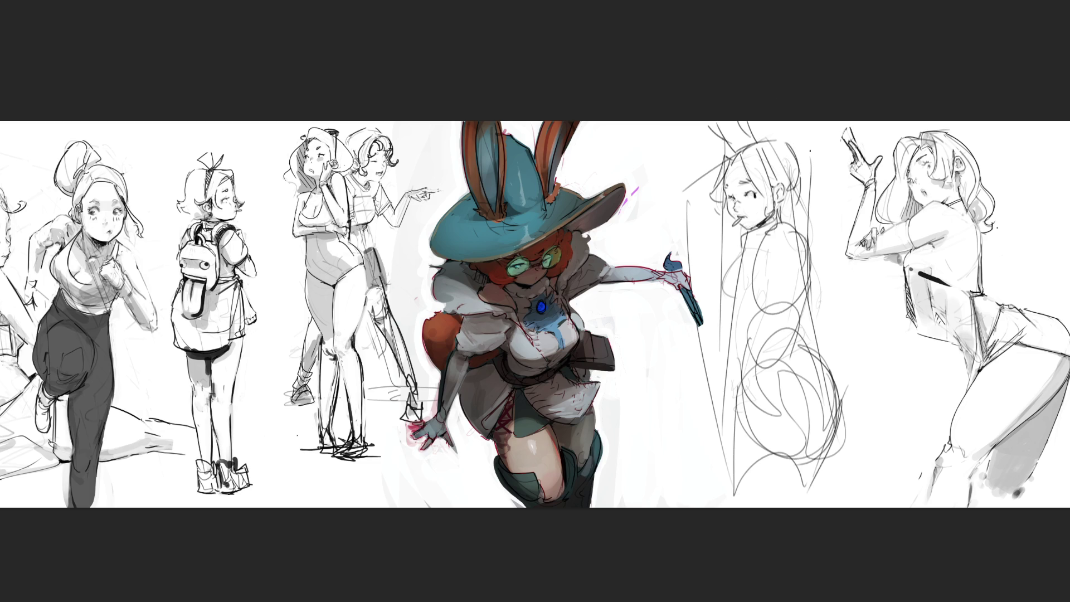
Step: Sketch a round hair bun, the neck line, chest curve and back contour
mouse_move(771, 141)
mouse_down()
mouse_move(813, 153)
mouse_move(779, 165)
mouse_up()
drag(760, 224, 781, 209)
mouse_move(735, 268)
mouse_down()
mouse_move(732, 302)
mouse_move(799, 313)
mouse_up()
drag(801, 274, 791, 306)
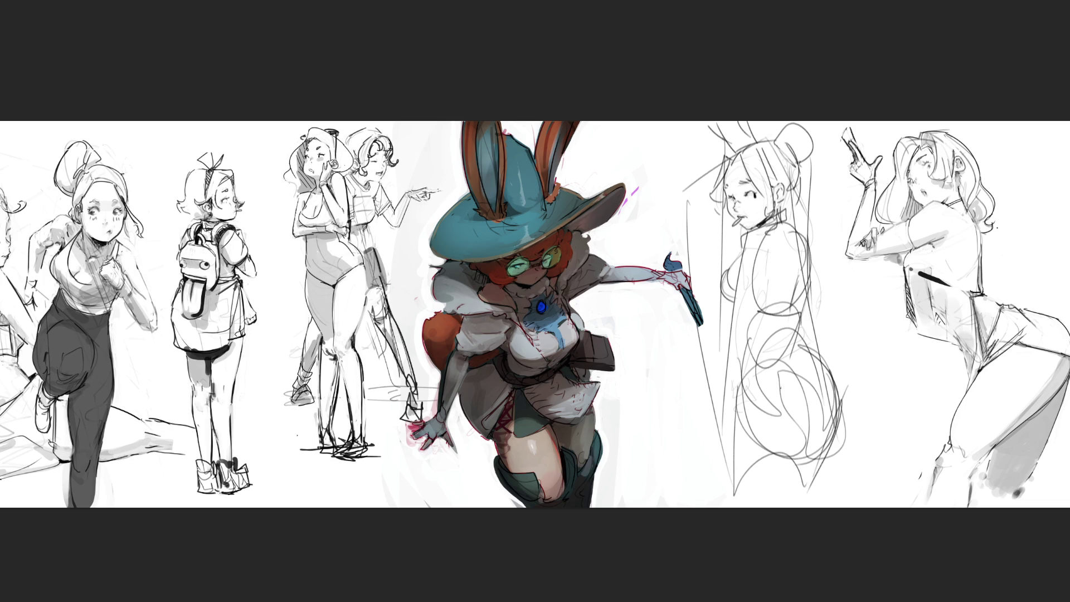
Step: Define the hip outline with a circle, darkened lower contours and a long line down
drag(744, 381, 794, 368)
drag(794, 372, 820, 434)
drag(802, 367, 801, 361)
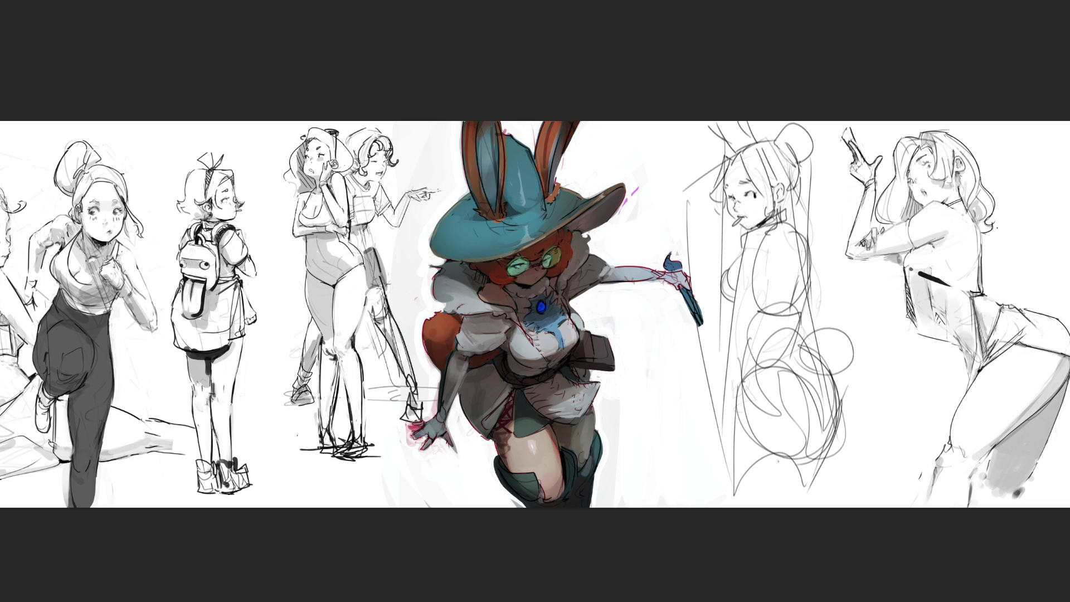
mouse_move(824, 442)
mouse_down()
mouse_move(802, 463)
mouse_move(822, 444)
mouse_up()
mouse_move(770, 466)
mouse_down()
mouse_move(804, 459)
mouse_move(807, 497)
mouse_up()
mouse_move(838, 390)
mouse_down()
mouse_move(819, 465)
mouse_move(844, 454)
mouse_up()
mouse_move(811, 471)
mouse_down()
mouse_move(853, 457)
mouse_move(844, 493)
mouse_up()
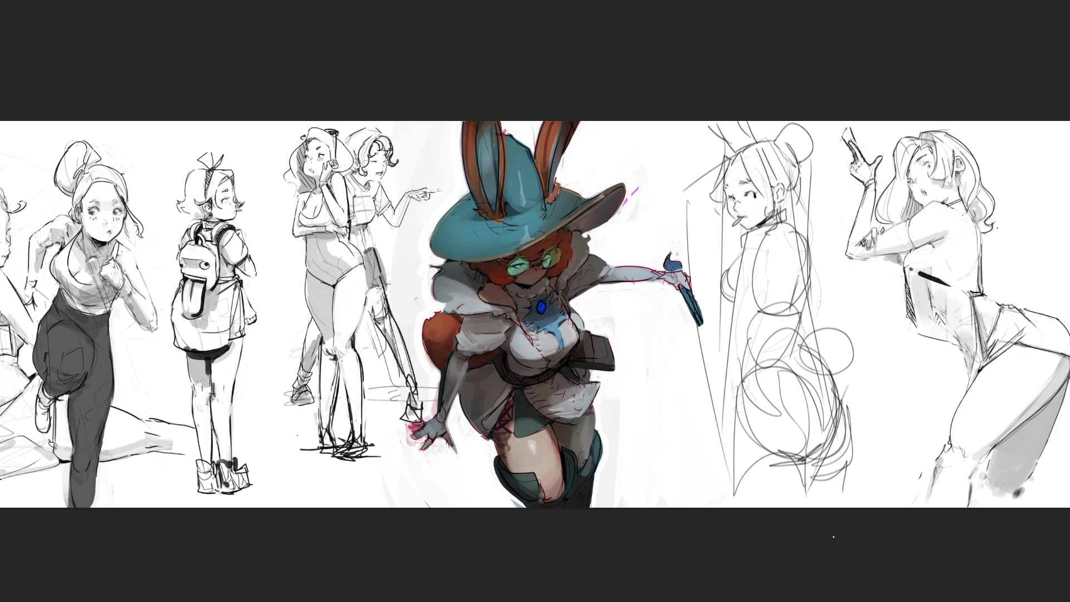
drag(746, 372, 736, 492)
Step: Darken the torso and left-side contours, then try round glasses and undo them
mouse_move(727, 454)
mouse_down()
mouse_move(719, 385)
mouse_move(736, 309)
mouse_up()
mouse_move(737, 301)
mouse_down()
mouse_move(759, 321)
mouse_move(736, 381)
mouse_up()
drag(770, 242, 747, 350)
drag(771, 265, 746, 353)
drag(744, 242, 728, 328)
drag(727, 329, 723, 434)
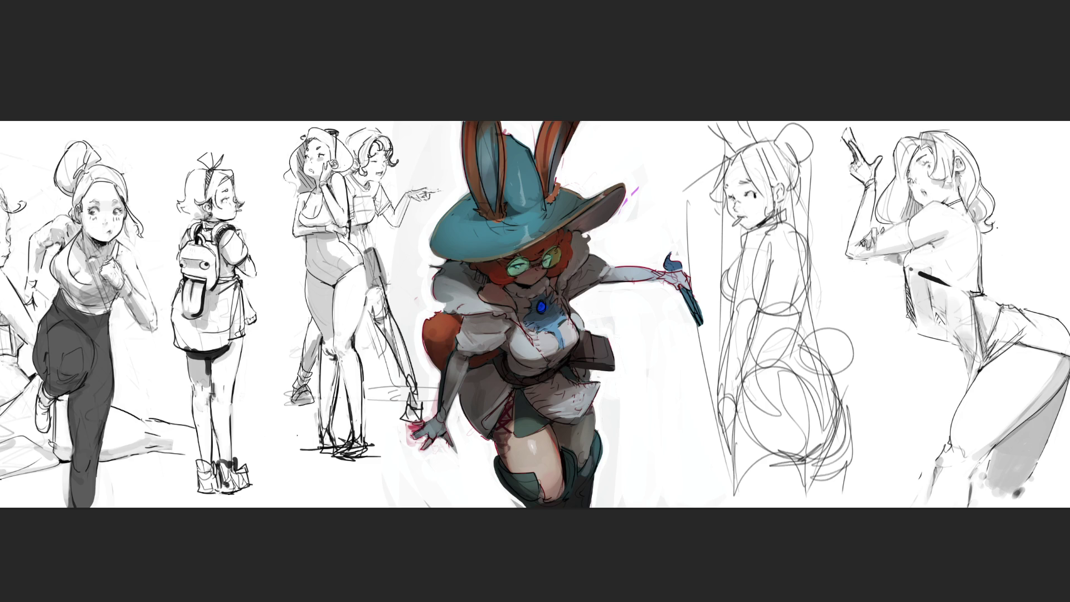
mouse_move(809, 249)
mouse_down()
mouse_move(818, 323)
mouse_move(807, 328)
mouse_up()
mouse_move(734, 189)
mouse_down()
mouse_move(717, 201)
mouse_move(727, 207)
mouse_move(759, 176)
mouse_move(715, 204)
mouse_move(765, 206)
mouse_move(749, 177)
mouse_move(739, 207)
mouse_move(749, 212)
mouse_move(741, 207)
mouse_move(767, 206)
mouse_move(739, 208)
mouse_move(764, 208)
mouse_move(778, 182)
mouse_move(723, 196)
mouse_up()
key(ctrl+z)
key(ctrl+z)
key(ctrl+z)
key(ctrl+z)
key(ctrl+z)
key(ctrl+z)
key(ctrl+z)
key(ctrl+z)
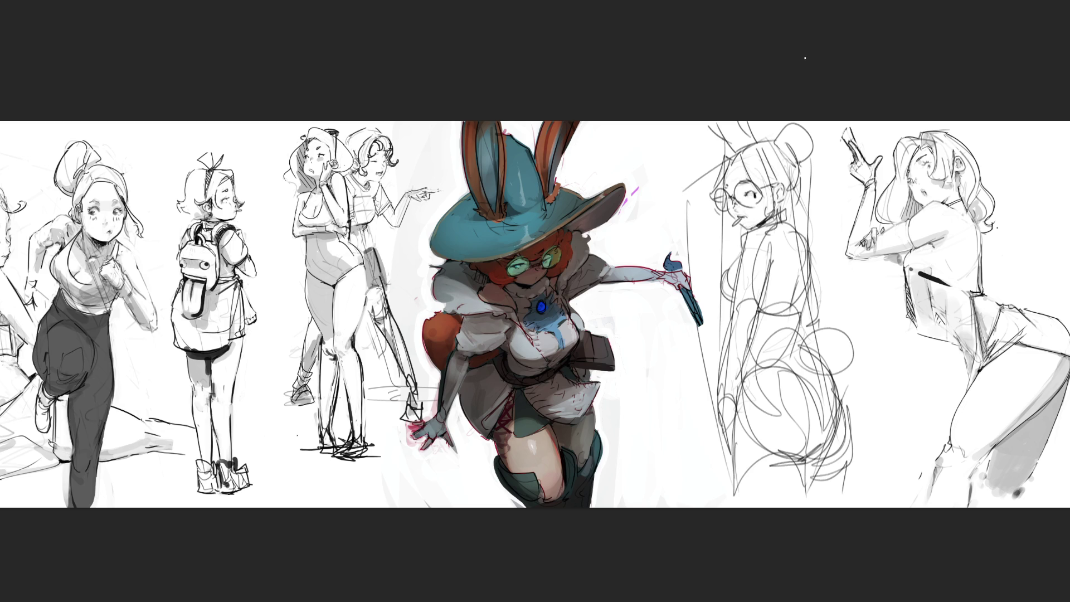
Step: Remove a stray hair mark, then add the shoulder curve and a back line
drag(727, 157, 744, 165)
key(ctrl+z)
mouse_move(782, 210)
mouse_down()
mouse_move(798, 199)
mouse_move(823, 206)
mouse_move(815, 224)
mouse_up()
mouse_move(797, 273)
mouse_down()
mouse_move(792, 321)
mouse_move(819, 370)
mouse_move(820, 453)
mouse_up()
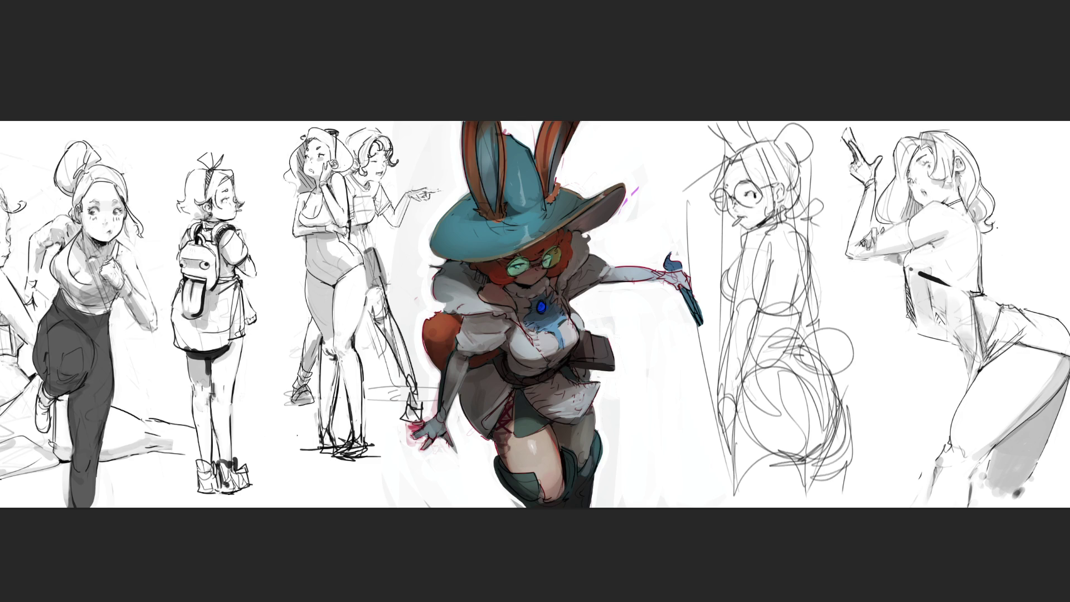
Step: Draw the hip curve and leg lines, reinforcing and looping circles over the hip
mouse_move(743, 381)
mouse_down()
mouse_move(817, 406)
mouse_move(805, 457)
mouse_move(823, 462)
mouse_move(807, 473)
mouse_move(804, 507)
mouse_up()
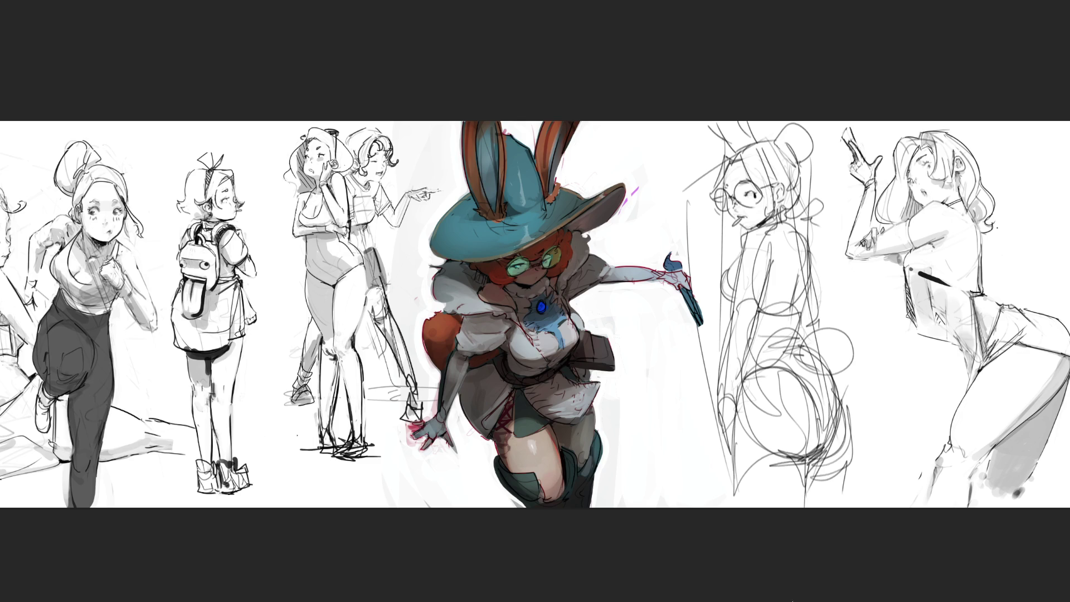
drag(743, 377, 727, 507)
drag(741, 447, 729, 507)
drag(740, 427, 730, 507)
mouse_move(747, 378)
mouse_down()
mouse_move(737, 406)
mouse_move(820, 400)
mouse_up()
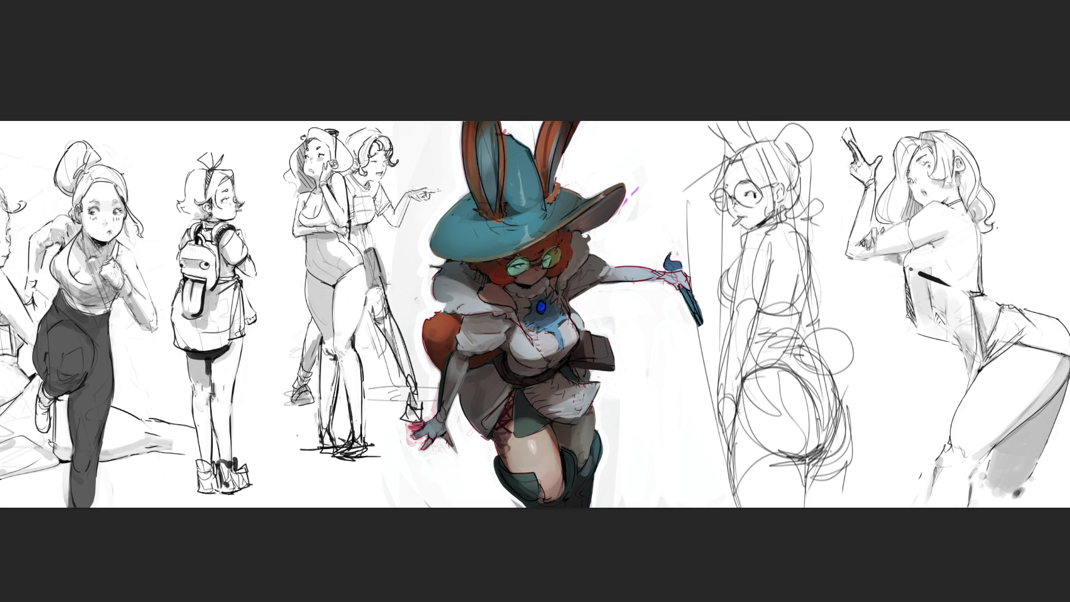
drag(853, 379, 846, 440)
drag(858, 398, 850, 442)
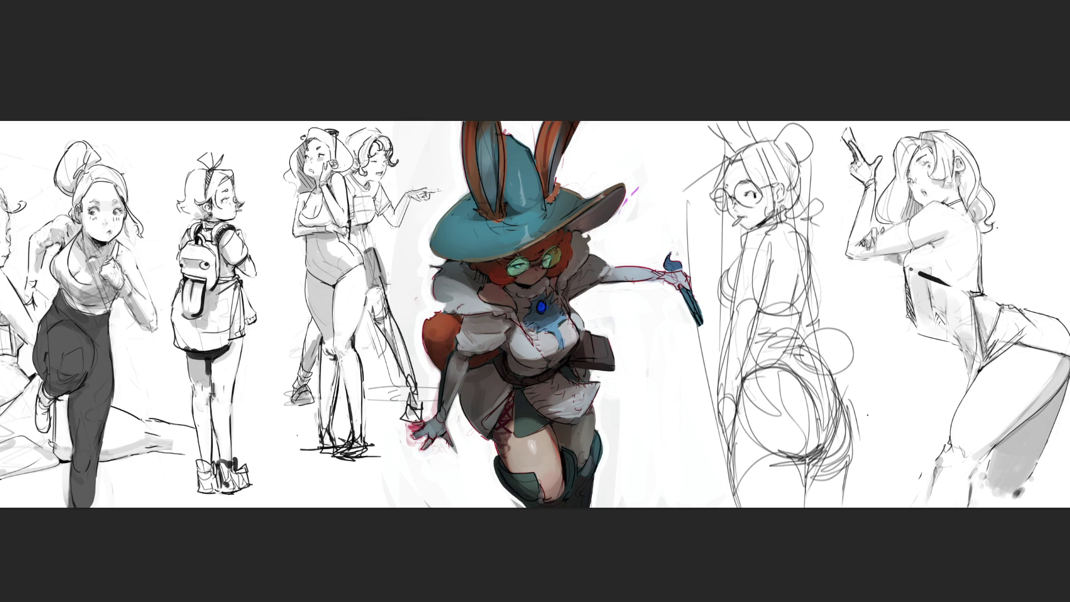
mouse_move(813, 373)
mouse_down()
mouse_move(853, 335)
mouse_move(808, 356)
mouse_move(858, 389)
mouse_up()
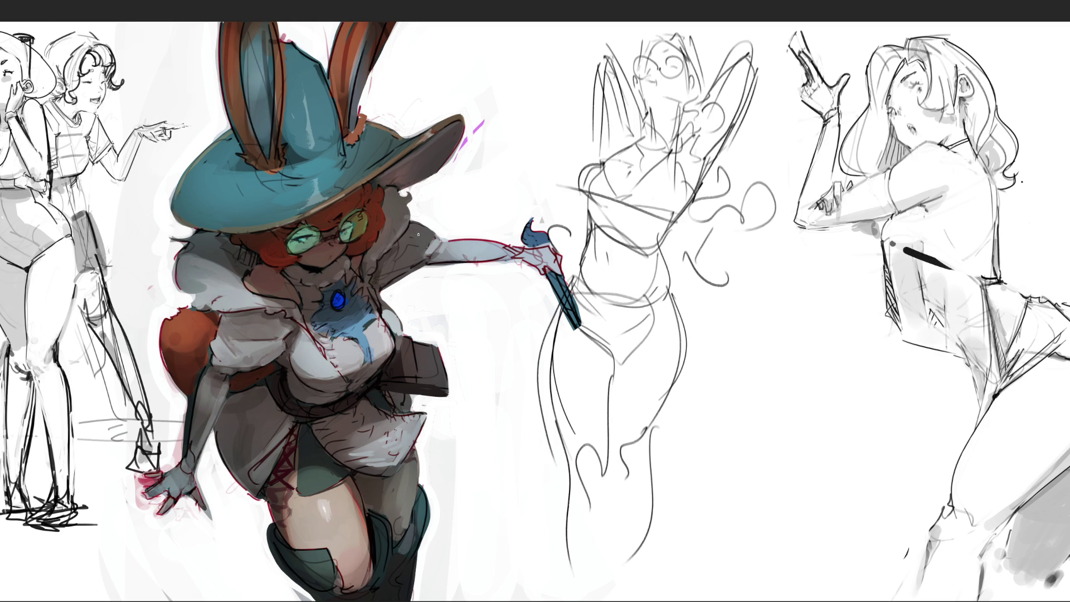
Step: Free-transform the rough sketch: shift it right, skew it and move it down
key(ctrl+t)
drag(587, 108, 618, 108)
mouse_move(688, 32)
mouse_down()
mouse_move(669, 36)
mouse_move(689, 118)
mouse_up()
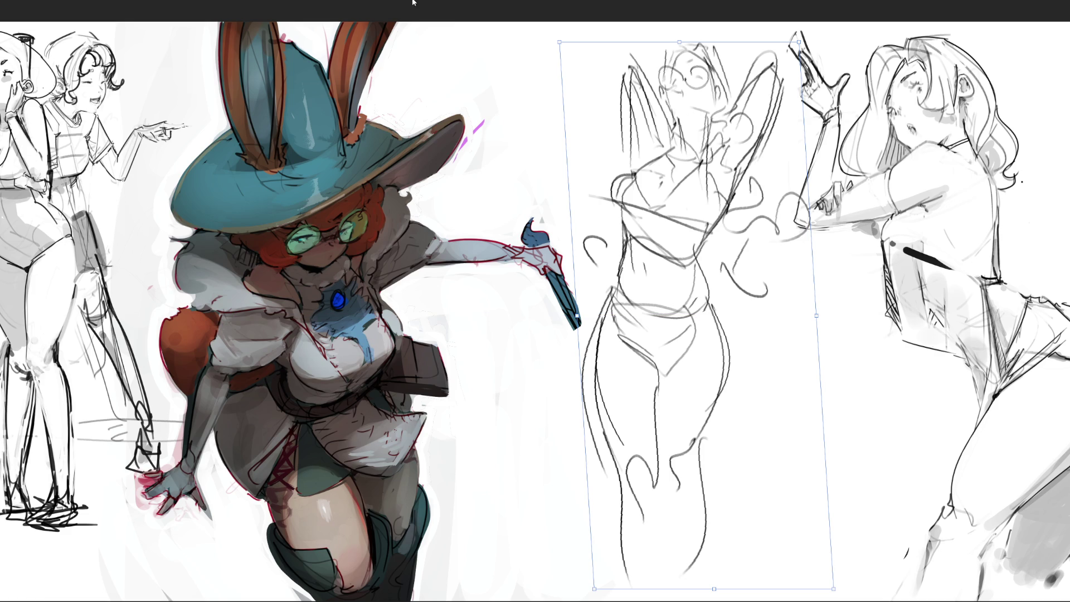
key(Return)
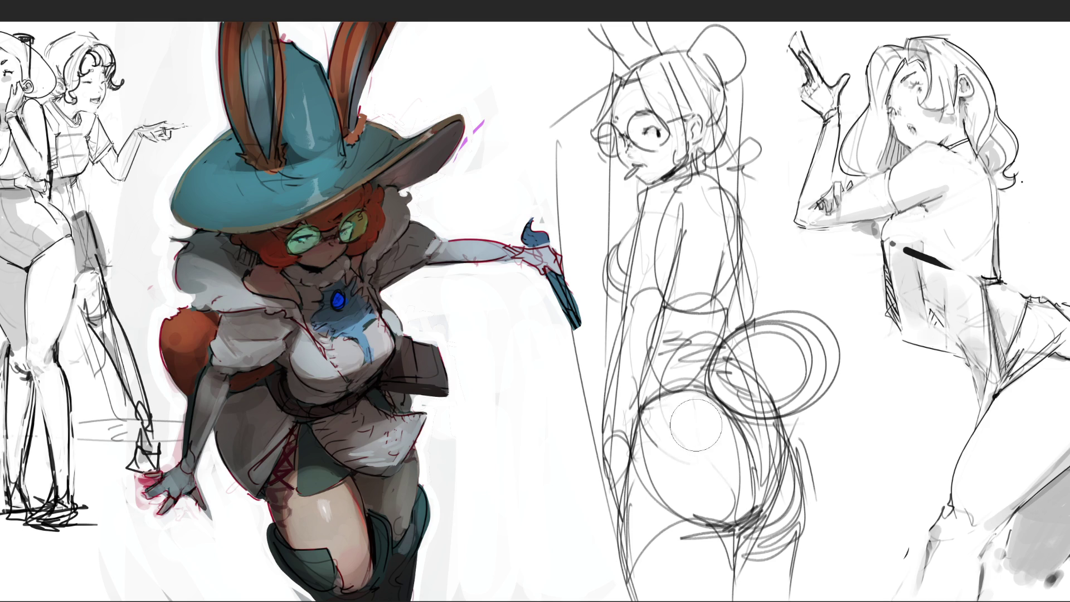
Step: Softly erase over the hip, neck, back, arm, side and chest lines of the sketch
mouse_move(696, 494)
mouse_down()
mouse_move(669, 446)
mouse_move(668, 552)
mouse_move(715, 552)
mouse_up()
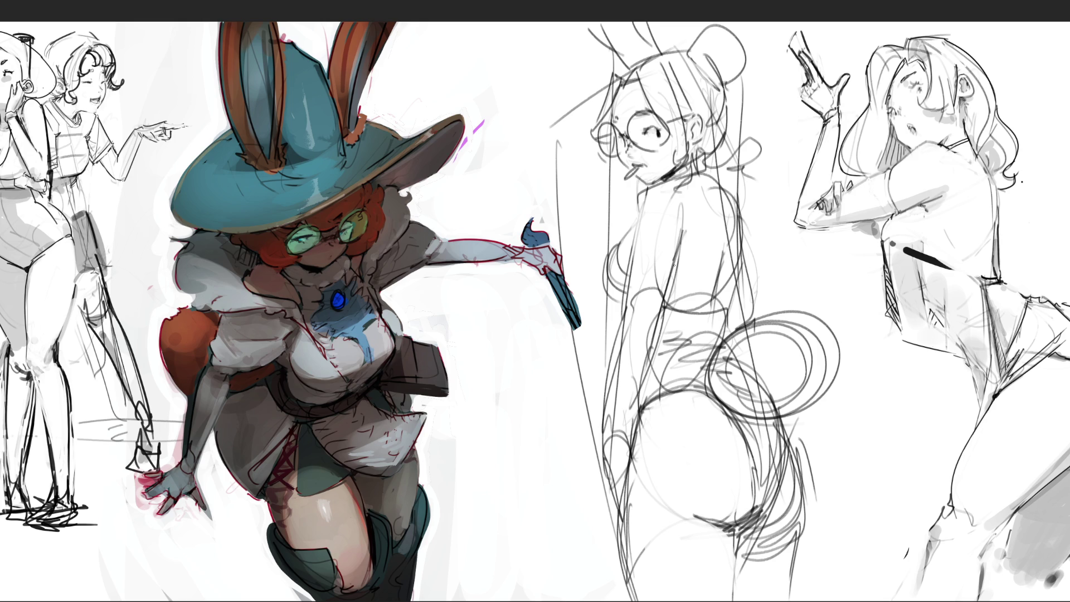
mouse_move(672, 180)
mouse_down()
mouse_move(652, 187)
mouse_move(640, 230)
mouse_move(638, 288)
mouse_move(657, 309)
mouse_move(639, 334)
mouse_up()
drag(632, 291, 615, 410)
mouse_move(655, 314)
mouse_down()
mouse_move(631, 421)
mouse_move(589, 437)
mouse_move(633, 421)
mouse_up()
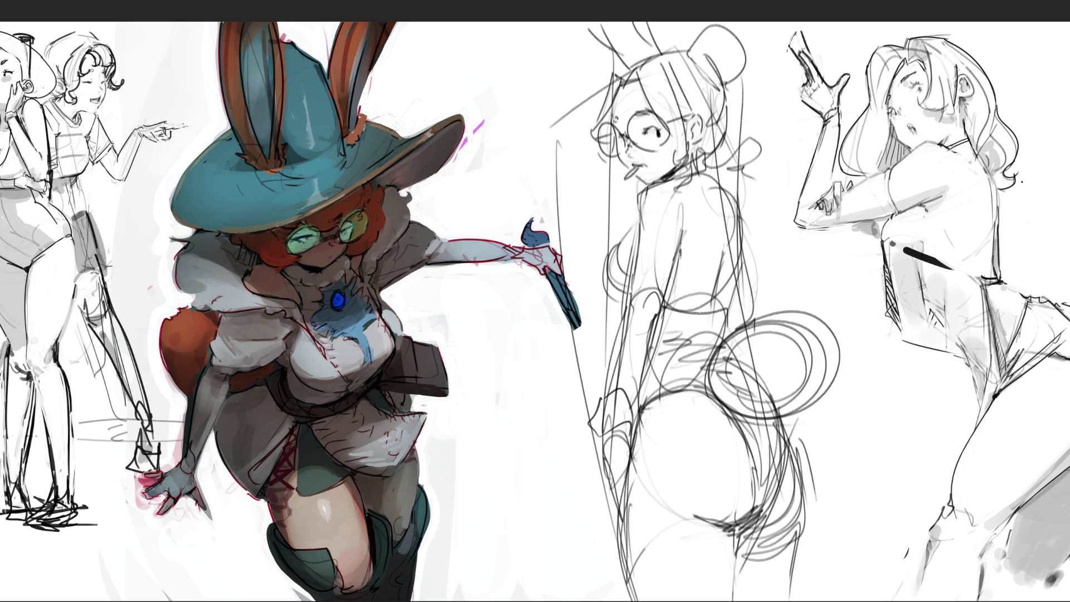
drag(714, 192, 721, 251)
mouse_move(721, 161)
mouse_down()
mouse_move(706, 187)
mouse_move(713, 168)
mouse_move(733, 207)
mouse_move(754, 322)
mouse_up()
mouse_move(728, 284)
mouse_down()
mouse_move(733, 309)
mouse_move(706, 310)
mouse_up()
drag(622, 244, 619, 296)
drag(636, 219, 619, 249)
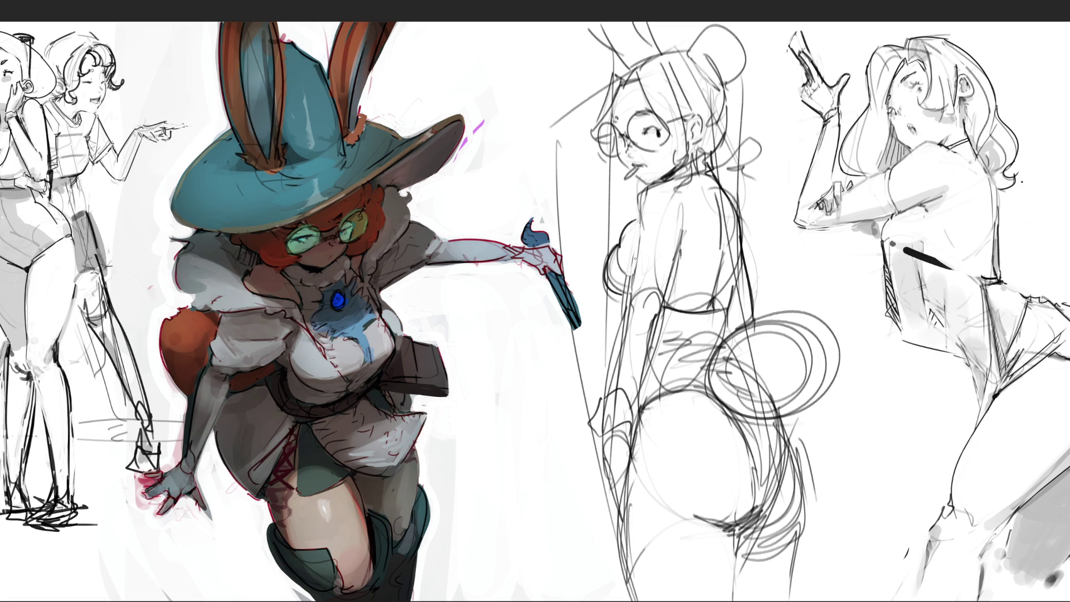
drag(622, 260, 623, 236)
Step: Hide and restore the rough sketch to compare, then fade its remaining lines
key(Delete)
key(ctrl+z)
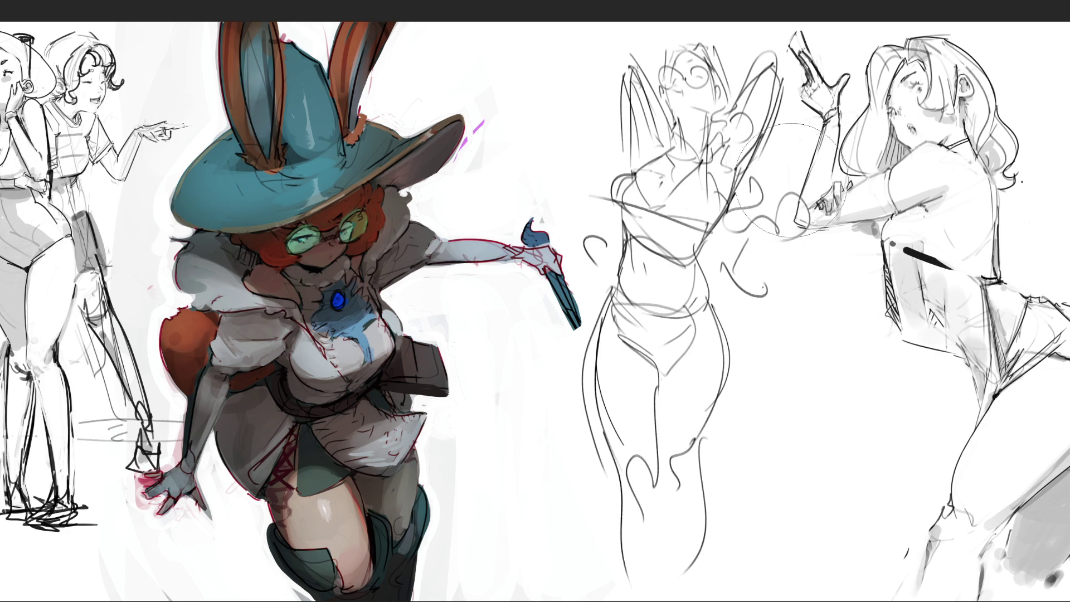
mouse_move(774, 282)
mouse_down()
mouse_move(602, 187)
mouse_move(754, 273)
mouse_move(696, 234)
mouse_move(717, 551)
mouse_up()
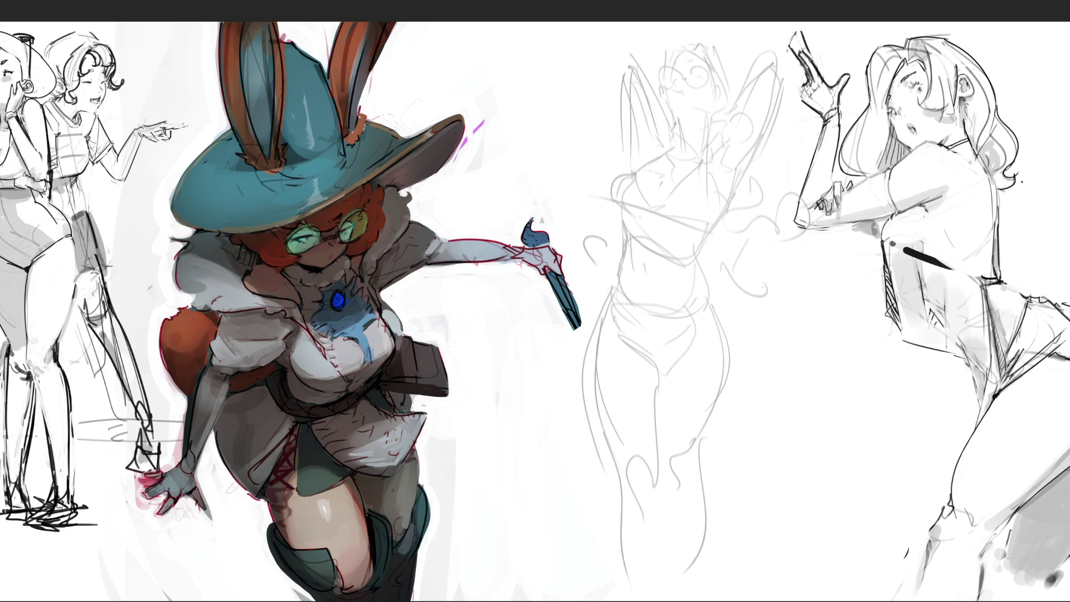
Step: Skew the faint sketch's top to the left and widen it slightly
key(ctrl+t)
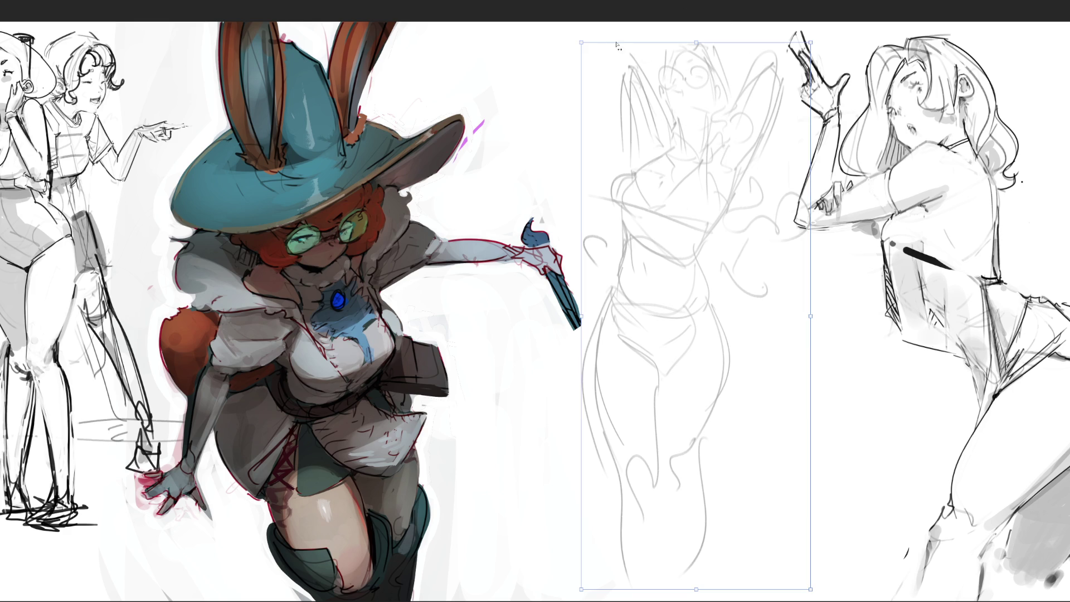
drag(579, 42, 543, 46)
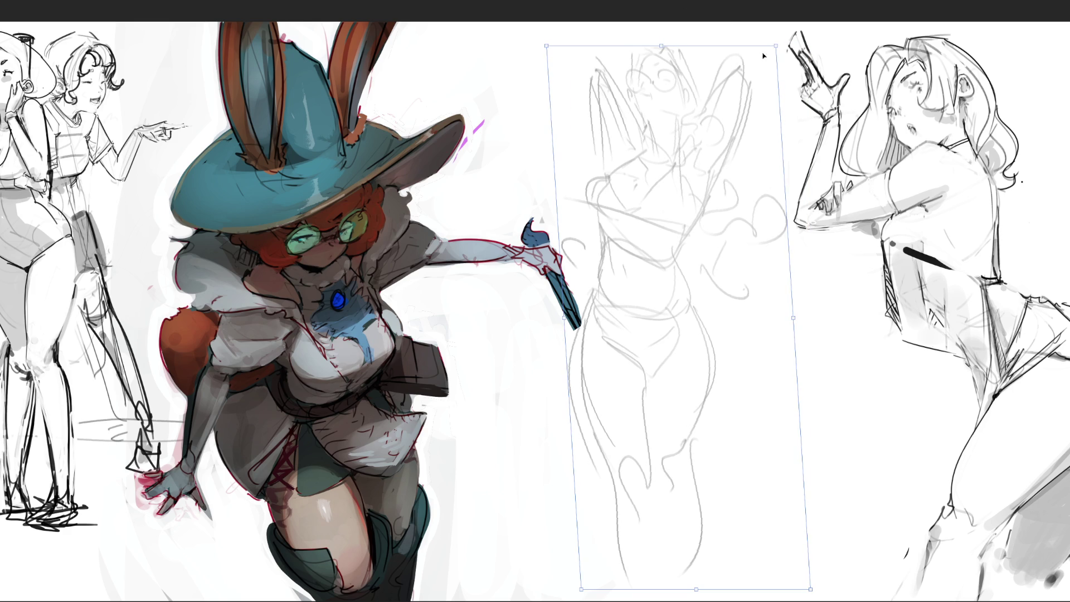
drag(775, 49, 816, 50)
drag(777, 145, 784, 146)
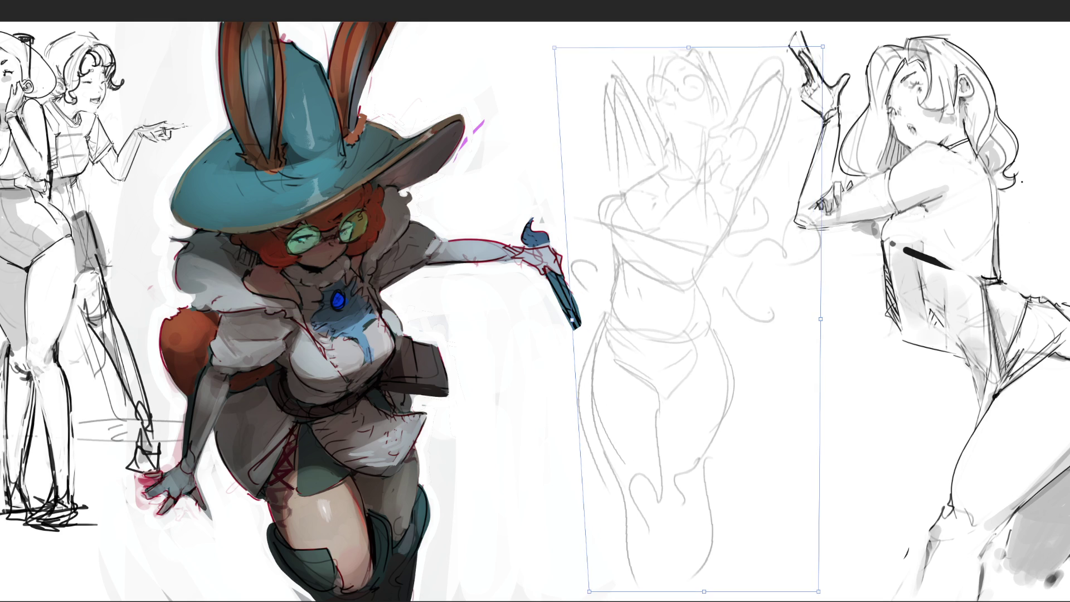
key(Return)
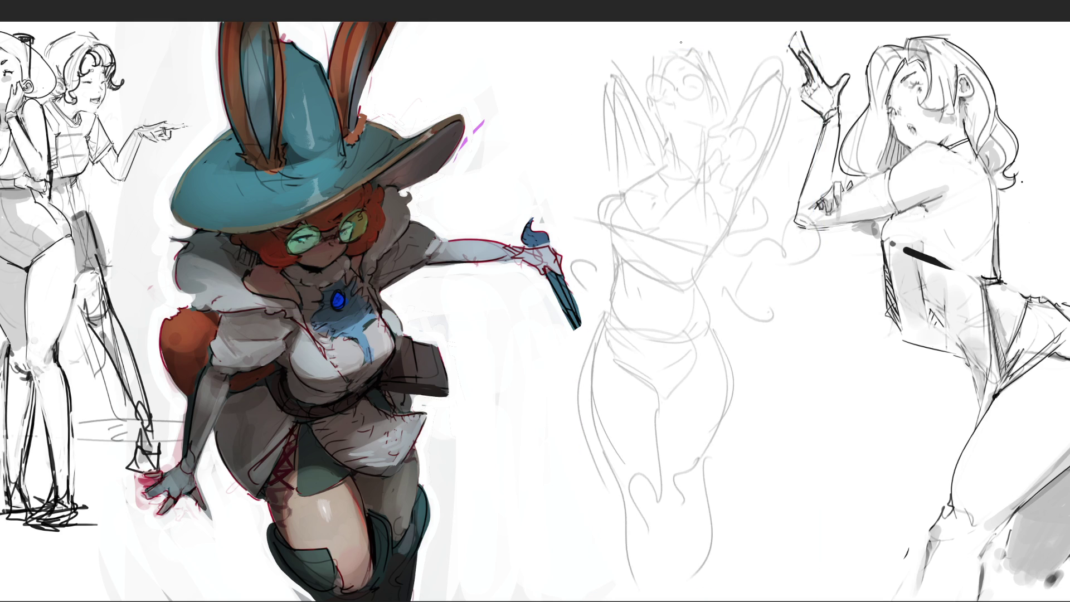
Step: Ink an eye and lines across the face, then undo those dark strokes
drag(689, 85, 695, 83)
mouse_move(674, 102)
mouse_down()
mouse_move(673, 65)
mouse_move(646, 86)
mouse_move(703, 92)
mouse_up()
key(ctrl+z)
key(ctrl+z)
key(ctrl+z)
Step: Ink eyebrows above the glasses, the left jaw and both neck lines joined to the chin
drag(663, 78, 692, 64)
drag(658, 99, 674, 163)
drag(708, 128, 704, 168)
drag(705, 131, 716, 117)
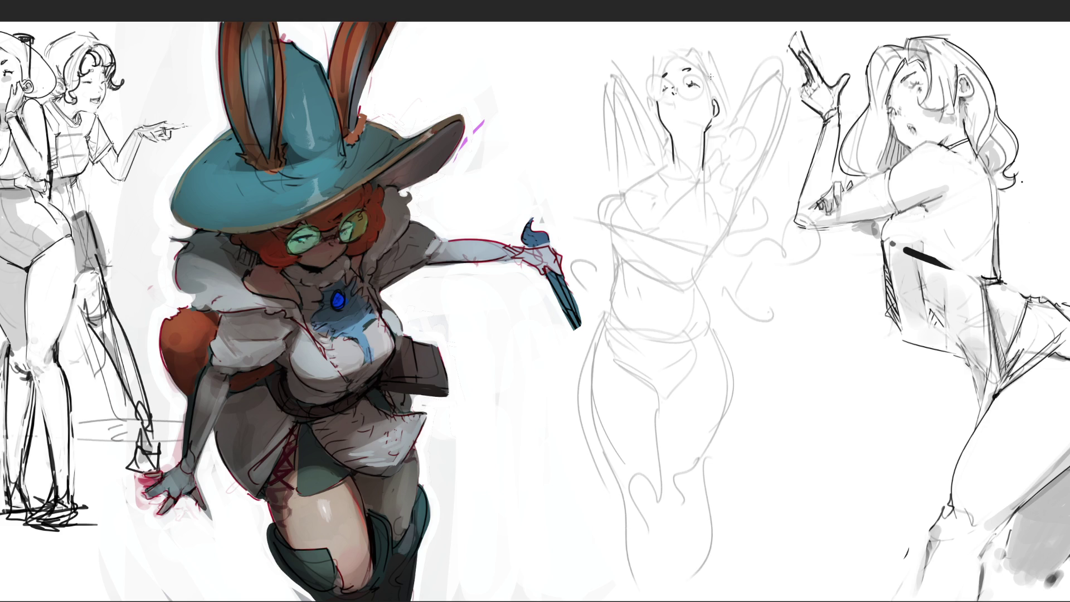
Step: Draw the hairline, face outline and hair down the right side, plus freckles near the nose
mouse_move(678, 56)
mouse_down()
mouse_move(697, 37)
mouse_move(704, 89)
mouse_up()
drag(702, 38, 720, 103)
drag(719, 102, 728, 115)
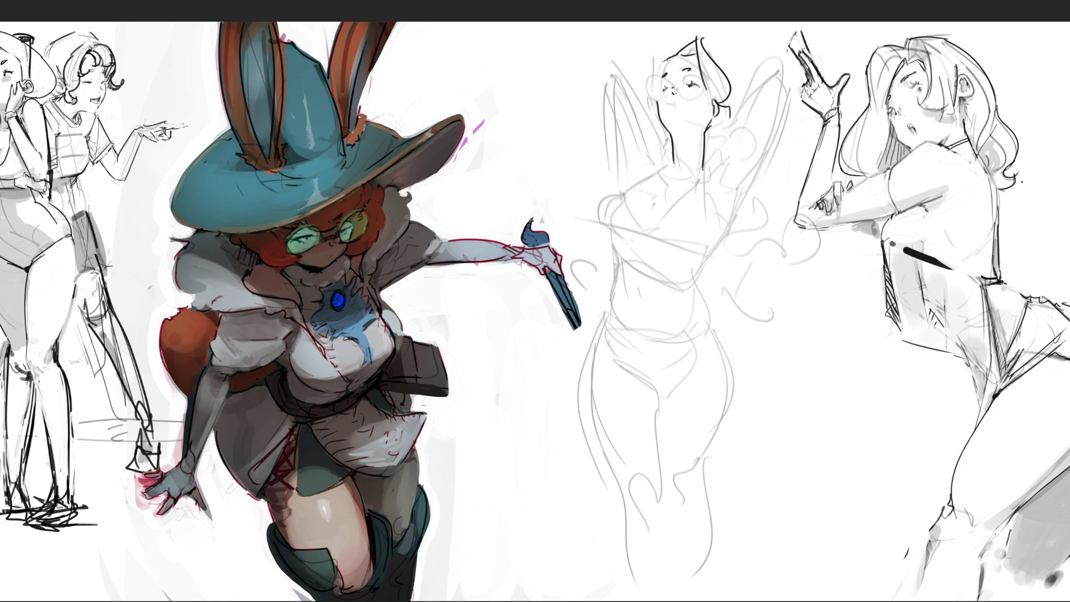
mouse_move(677, 49)
mouse_down()
mouse_move(651, 67)
mouse_move(639, 100)
mouse_move(653, 112)
mouse_up()
click(665, 87)
Step: Draw curly hair strands right of the neck, along the left face and down to the waist
drag(737, 99, 703, 159)
mouse_move(724, 121)
mouse_down()
mouse_move(744, 220)
mouse_move(714, 202)
mouse_up()
drag(767, 197, 729, 273)
key(ctrl+z)
key(ctrl+z)
key(ctrl+z)
key(ctrl+z)
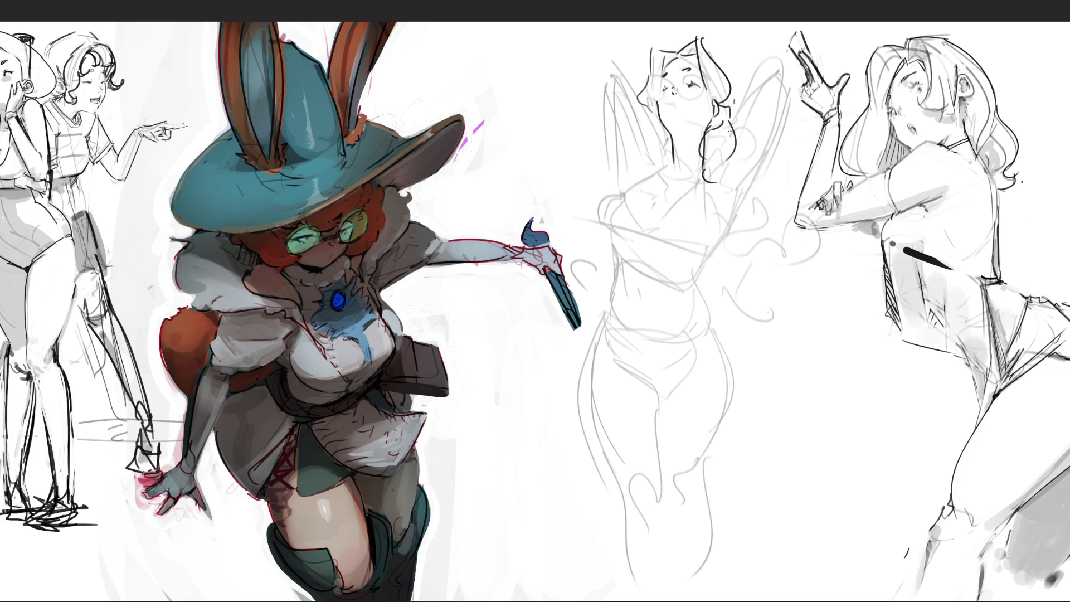
mouse_move(730, 122)
mouse_down()
mouse_move(739, 167)
mouse_move(687, 201)
mouse_move(752, 228)
mouse_move(779, 261)
mouse_move(743, 281)
mouse_up()
mouse_move(657, 116)
mouse_down()
mouse_move(622, 183)
mouse_move(646, 181)
mouse_up()
mouse_move(601, 240)
mouse_down()
mouse_move(582, 262)
mouse_move(610, 290)
mouse_up()
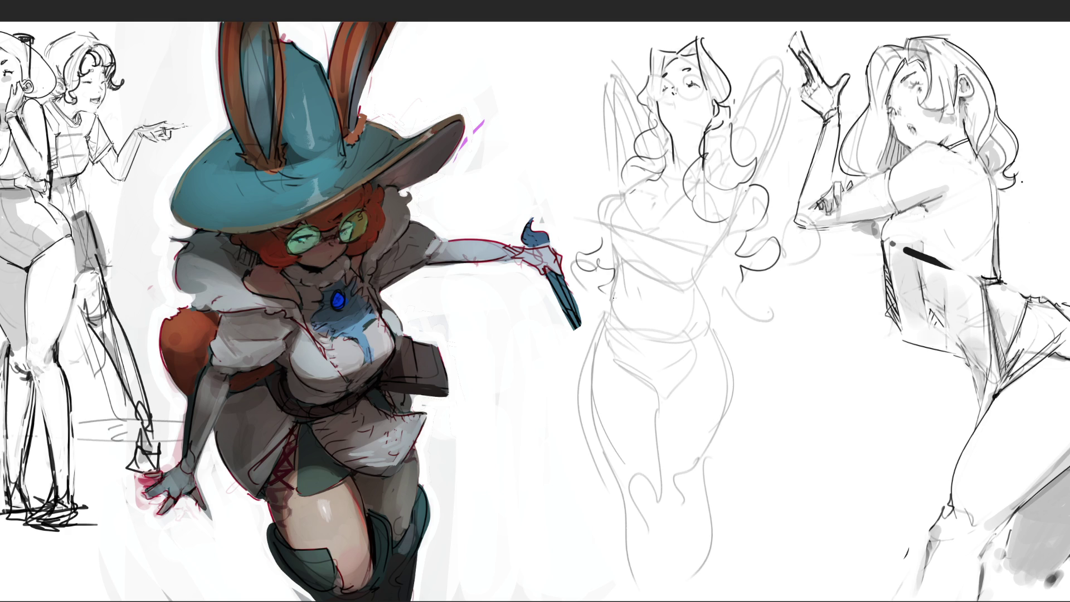
mouse_move(736, 278)
mouse_down()
mouse_move(729, 299)
mouse_move(743, 318)
mouse_move(700, 295)
mouse_move(714, 298)
mouse_up()
mouse_move(774, 211)
mouse_down()
mouse_move(805, 267)
mouse_move(794, 287)
mouse_up()
Step: Add more strands beside and left of the head, undoing a stray strand and torso scribble
drag(761, 88, 734, 139)
mouse_move(756, 89)
mouse_down()
mouse_move(780, 78)
mouse_move(760, 159)
mouse_move(789, 94)
mouse_move(759, 177)
mouse_up()
key(ctrl+z)
key(ctrl+z)
drag(737, 115, 753, 91)
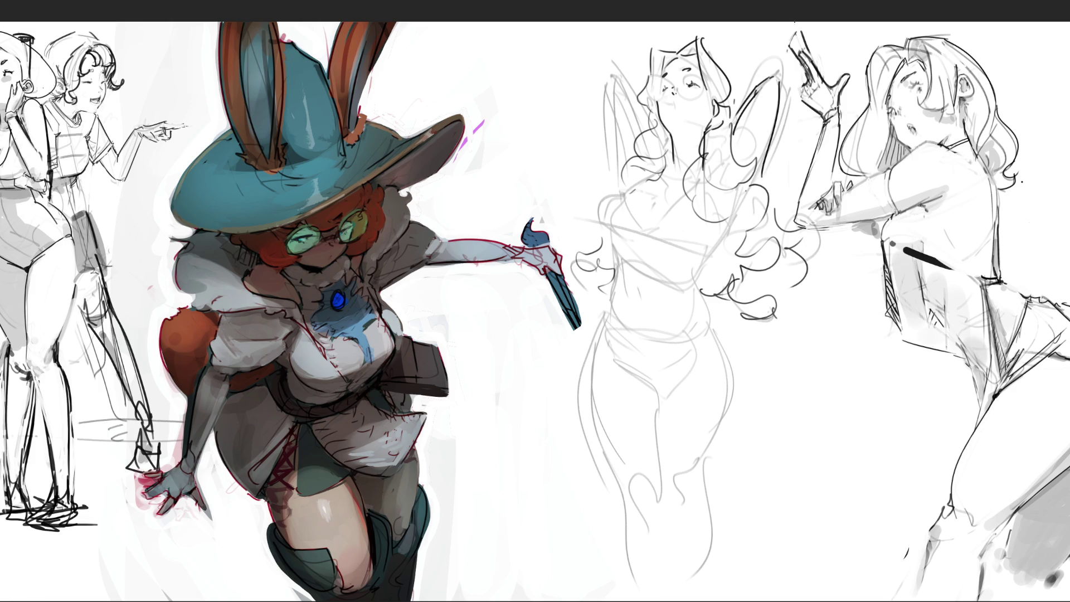
mouse_move(601, 91)
mouse_down()
mouse_move(617, 71)
mouse_move(640, 137)
mouse_up()
mouse_move(625, 98)
mouse_down()
mouse_move(635, 146)
mouse_move(613, 188)
mouse_up()
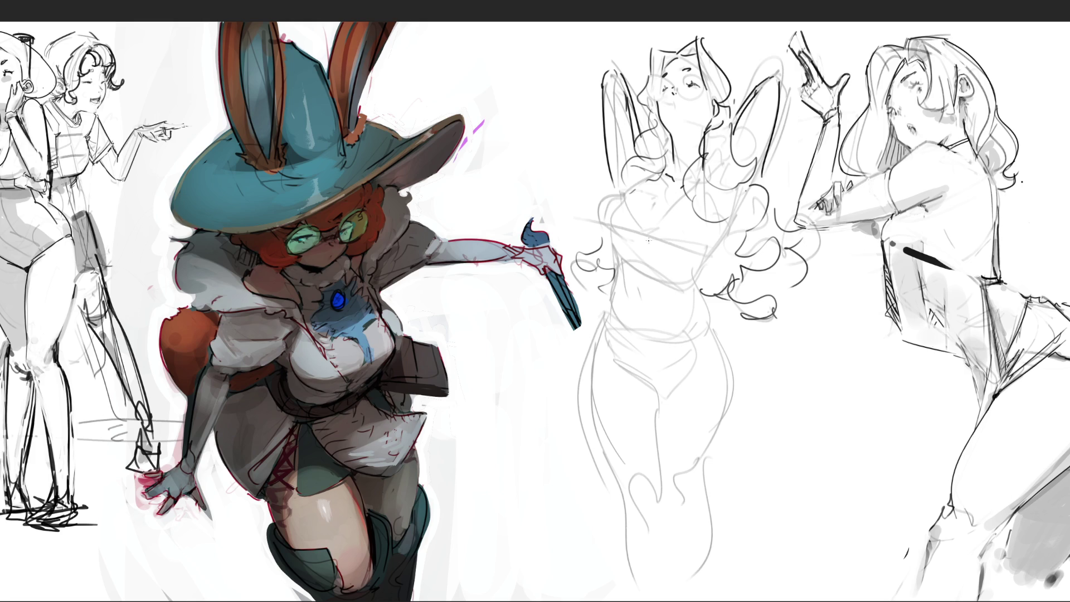
mouse_move(645, 220)
mouse_down()
mouse_move(661, 198)
mouse_move(651, 228)
mouse_move(636, 233)
mouse_up()
key(ctrl+z)
Step: Ink the chest line, bikini top band and both sides of the chest
shift+click(685, 194)
mouse_move(649, 238)
mouse_down()
mouse_move(725, 248)
mouse_move(635, 232)
mouse_up()
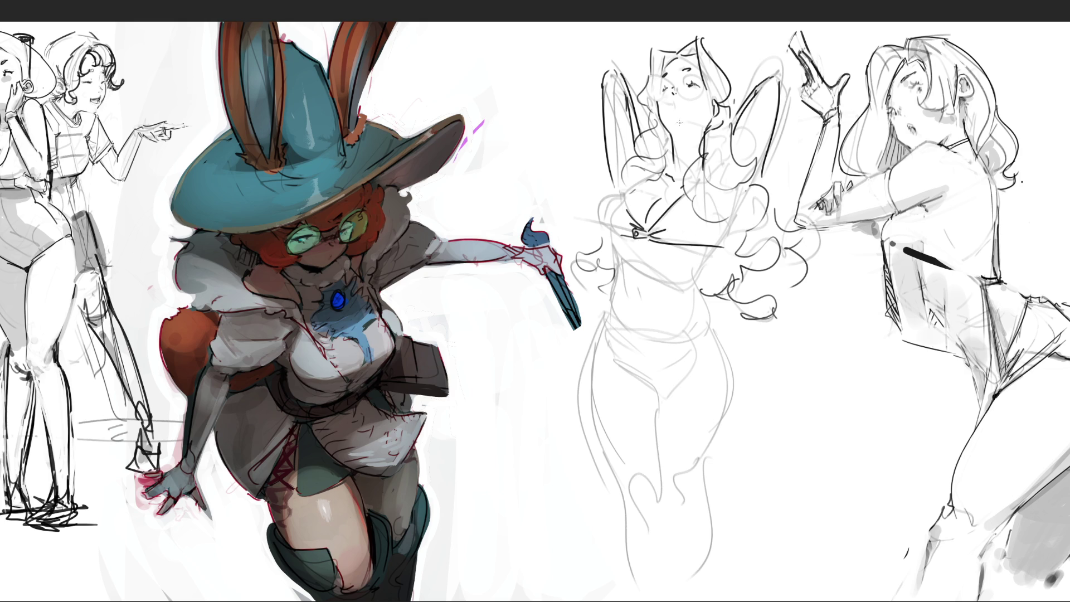
drag(626, 188, 629, 234)
drag(712, 220, 717, 238)
mouse_move(703, 258)
mouse_down()
mouse_move(686, 271)
mouse_move(714, 290)
mouse_up()
drag(714, 244, 702, 271)
mouse_move(615, 239)
mouse_down()
mouse_move(621, 263)
mouse_move(649, 264)
mouse_move(645, 256)
mouse_up()
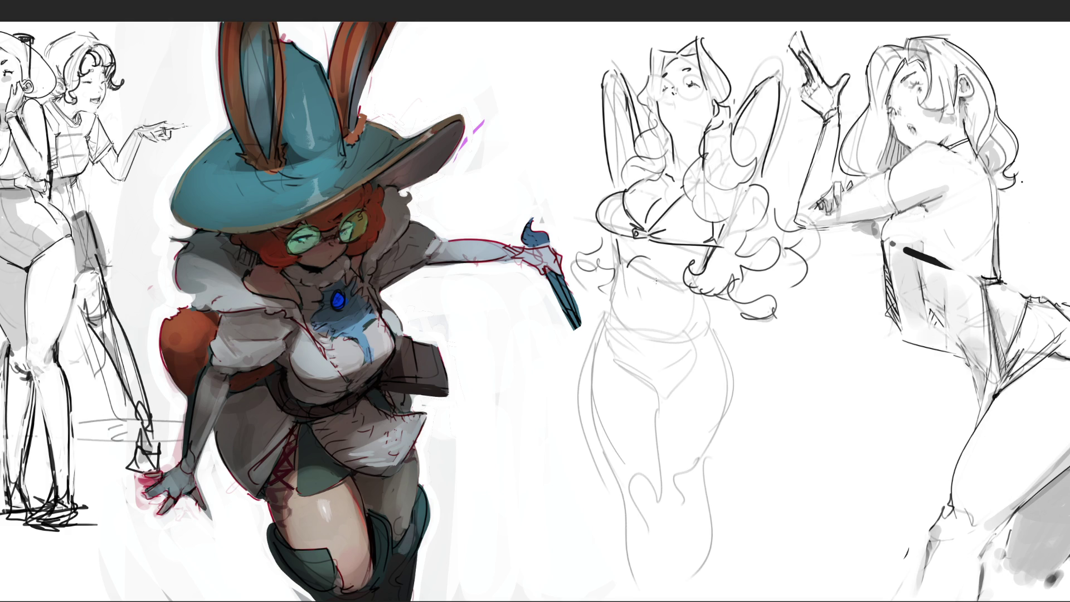
Step: Mark the navel, ink the waist sides and V-shaped bikini bottom, and hatch the right hip
drag(643, 306, 645, 318)
drag(616, 260, 620, 330)
drag(711, 293, 712, 339)
drag(712, 320, 714, 338)
mouse_move(707, 296)
mouse_down()
mouse_move(719, 330)
mouse_move(640, 338)
mouse_move(669, 349)
mouse_up()
mouse_move(606, 316)
mouse_down()
mouse_move(598, 334)
mouse_move(659, 398)
mouse_up()
drag(657, 398, 696, 378)
drag(741, 318, 724, 346)
mouse_move(676, 387)
mouse_down()
mouse_move(739, 321)
mouse_move(718, 337)
mouse_up()
mouse_move(734, 314)
mouse_down()
mouse_move(710, 345)
mouse_move(737, 341)
mouse_move(757, 424)
mouse_up()
Step: Outline the thighs, hip tie, skirt with folds and lower legs, then shade grey under the chest
drag(599, 333, 590, 457)
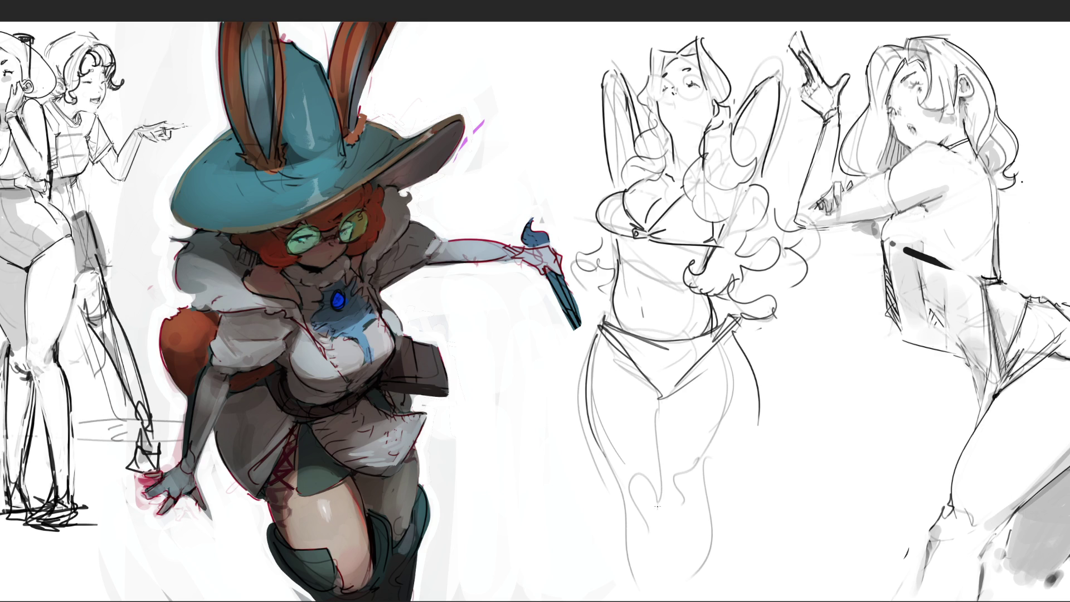
mouse_move(750, 338)
mouse_down()
mouse_move(773, 300)
mouse_move(742, 466)
mouse_move(609, 504)
mouse_move(609, 454)
mouse_up()
mouse_move(600, 334)
mouse_down()
mouse_move(607, 516)
mouse_move(664, 322)
mouse_move(731, 343)
mouse_move(751, 446)
mouse_move(737, 525)
mouse_up()
drag(666, 421, 663, 466)
drag(622, 536, 680, 538)
drag(744, 506, 729, 570)
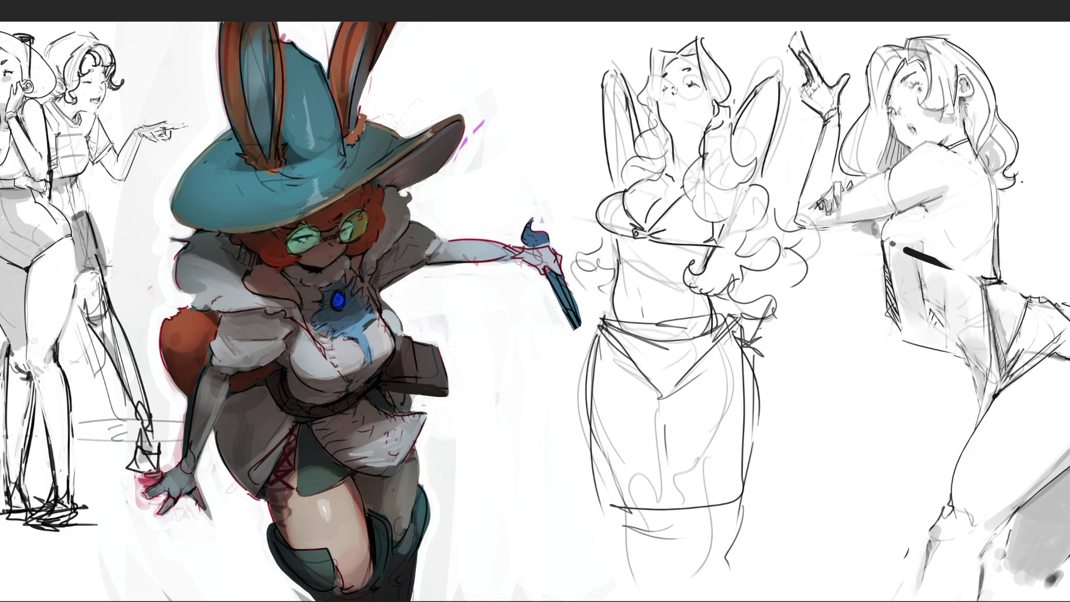
mouse_move(627, 241)
mouse_down()
mouse_move(602, 242)
mouse_move(724, 245)
mouse_up()
mouse_move(656, 191)
mouse_down()
mouse_move(663, 172)
mouse_move(633, 175)
mouse_move(666, 136)
mouse_move(643, 125)
mouse_move(677, 164)
mouse_move(683, 131)
mouse_move(688, 168)
mouse_up()
Step: Shade the middle figure's hair, forehead and right side with grey strokes
mouse_move(732, 127)
mouse_down()
mouse_move(714, 173)
mouse_move(724, 195)
mouse_move(716, 217)
mouse_up()
mouse_move(666, 48)
mouse_down()
mouse_move(645, 107)
mouse_move(703, 76)
mouse_move(705, 100)
mouse_up()
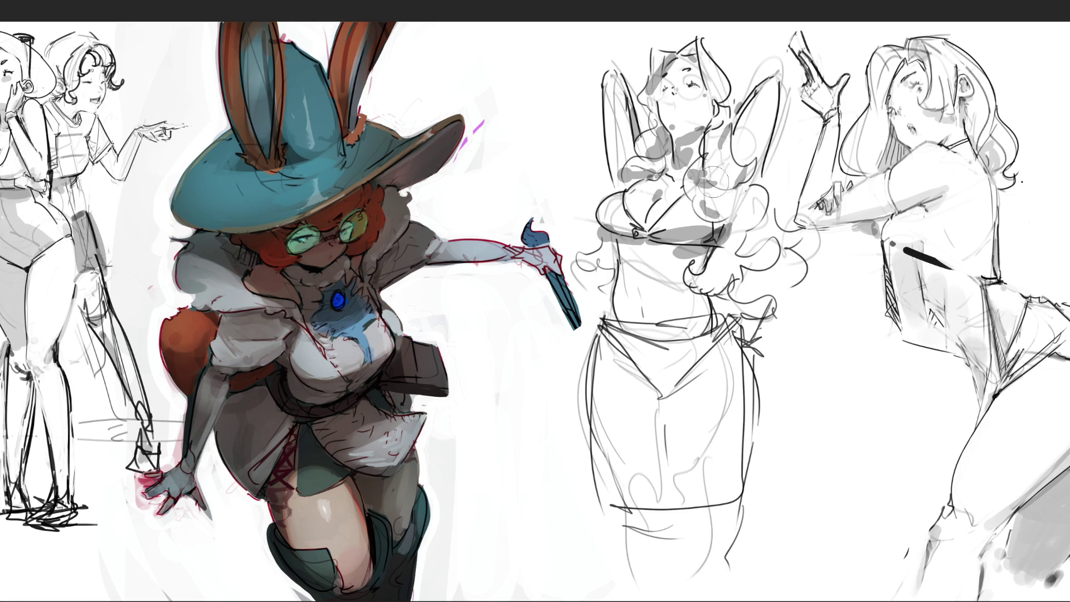
mouse_move(762, 231)
mouse_down()
mouse_move(697, 295)
mouse_move(704, 262)
mouse_move(729, 312)
mouse_up()
mouse_move(778, 178)
mouse_down()
mouse_move(769, 301)
mouse_move(783, 298)
mouse_move(778, 305)
mouse_up()
click(643, 303)
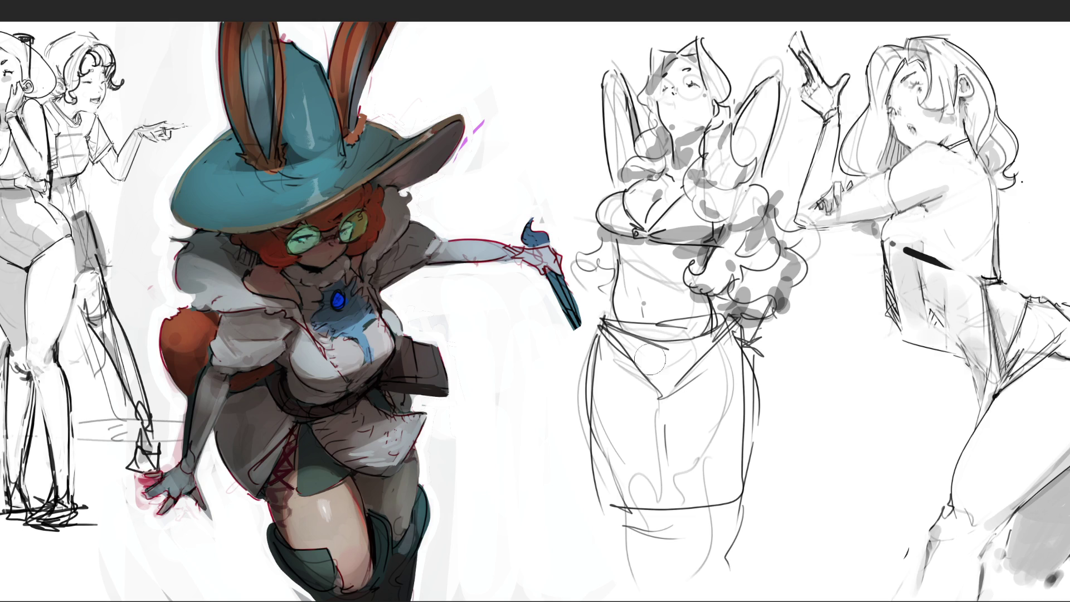
Step: Fill the skirt with grey and add strokes below the hem, undoing the dark waistband band
mouse_move(601, 329)
mouse_down()
mouse_move(727, 337)
mouse_move(735, 496)
mouse_move(605, 484)
mouse_move(641, 346)
mouse_move(618, 362)
mouse_move(652, 456)
mouse_move(678, 354)
mouse_move(711, 357)
mouse_up()
drag(716, 471, 749, 429)
mouse_move(724, 335)
mouse_down()
mouse_move(760, 318)
mouse_move(777, 370)
mouse_up()
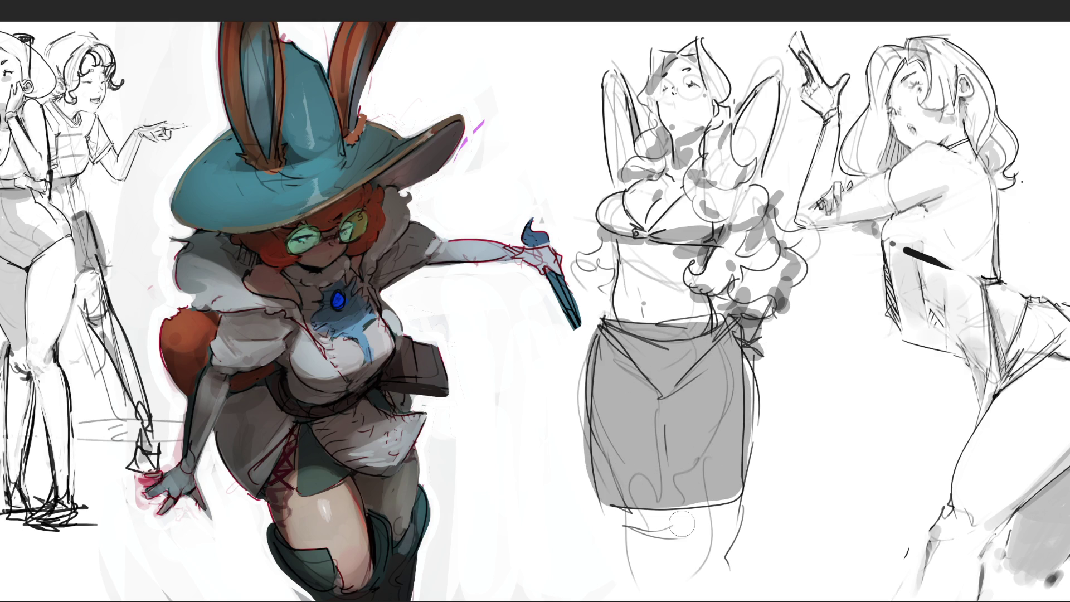
mouse_move(645, 517)
mouse_down()
mouse_move(677, 527)
mouse_move(641, 552)
mouse_move(688, 527)
mouse_move(709, 557)
mouse_up()
mouse_move(615, 342)
mouse_down()
mouse_move(666, 388)
mouse_move(708, 376)
mouse_up()
drag(604, 330, 696, 337)
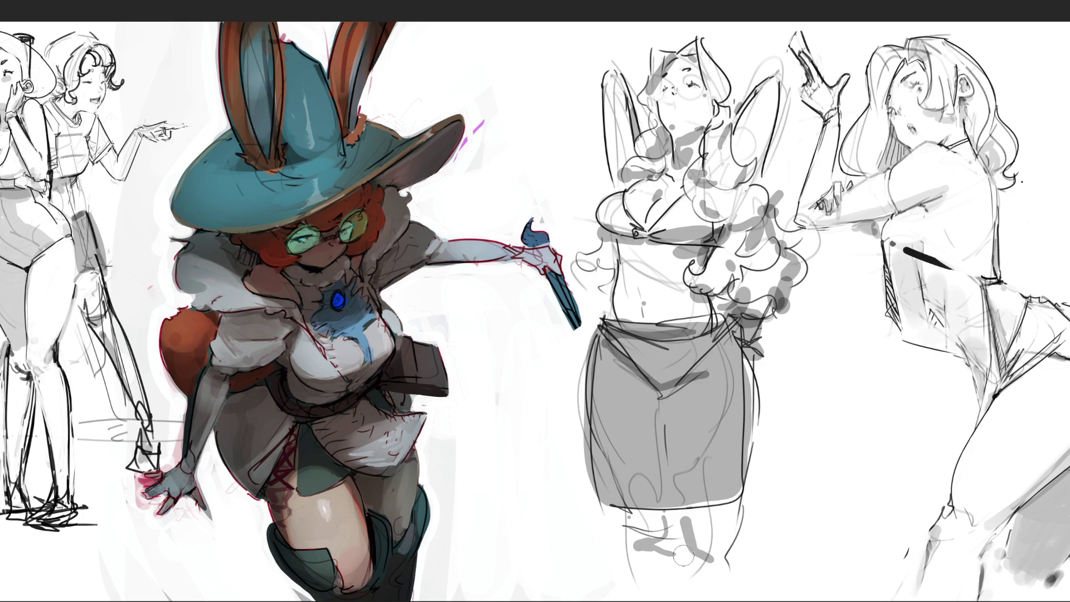
key(ctrl+z)
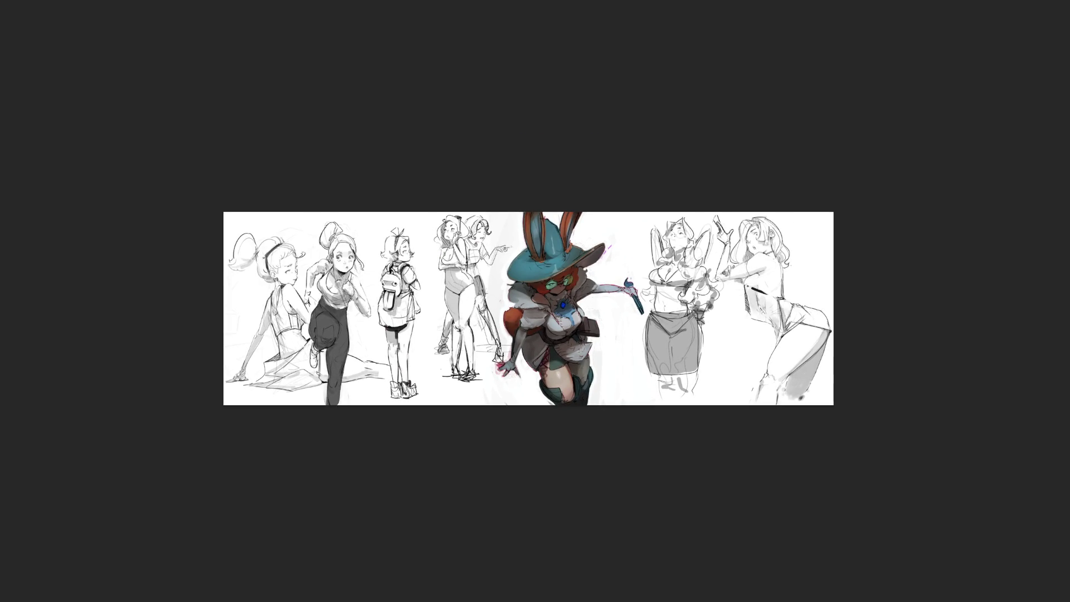
Step: Cross out the skirted figure sketch with two diagonal strokes forming an X
drag(655, 214, 736, 379)
drag(741, 212, 590, 315)
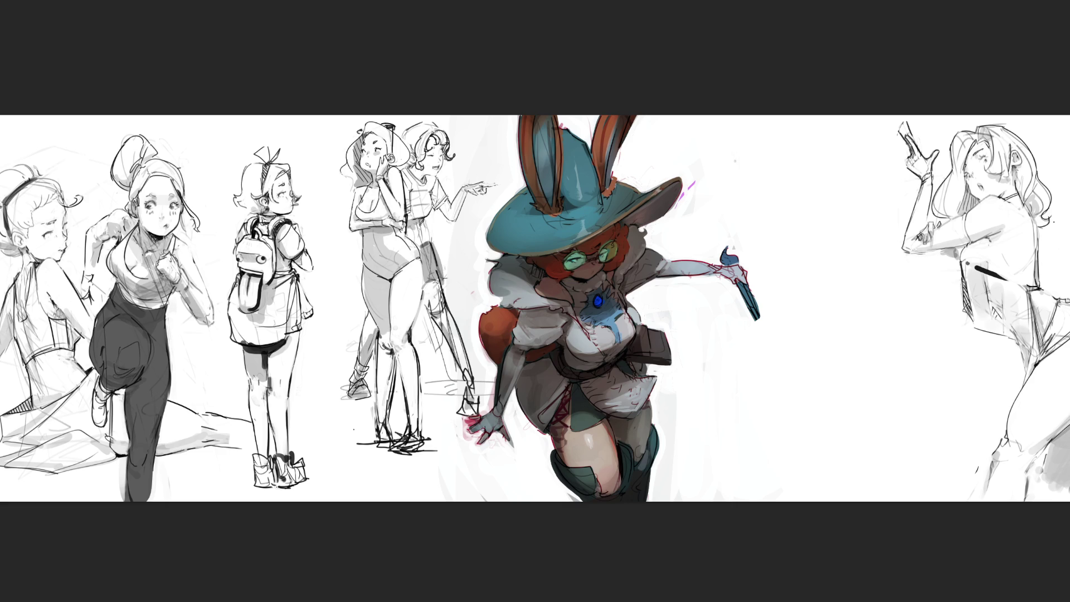
Step: Sketch a rough head right of the witch with jaw, eye, nose, hair and neck
mouse_move(792, 196)
mouse_down()
mouse_move(799, 167)
mouse_move(822, 151)
mouse_move(839, 230)
mouse_up()
drag(795, 202, 812, 237)
mouse_move(825, 238)
mouse_down()
mouse_move(854, 221)
mouse_move(843, 229)
mouse_up()
drag(842, 185, 854, 237)
drag(803, 194, 816, 193)
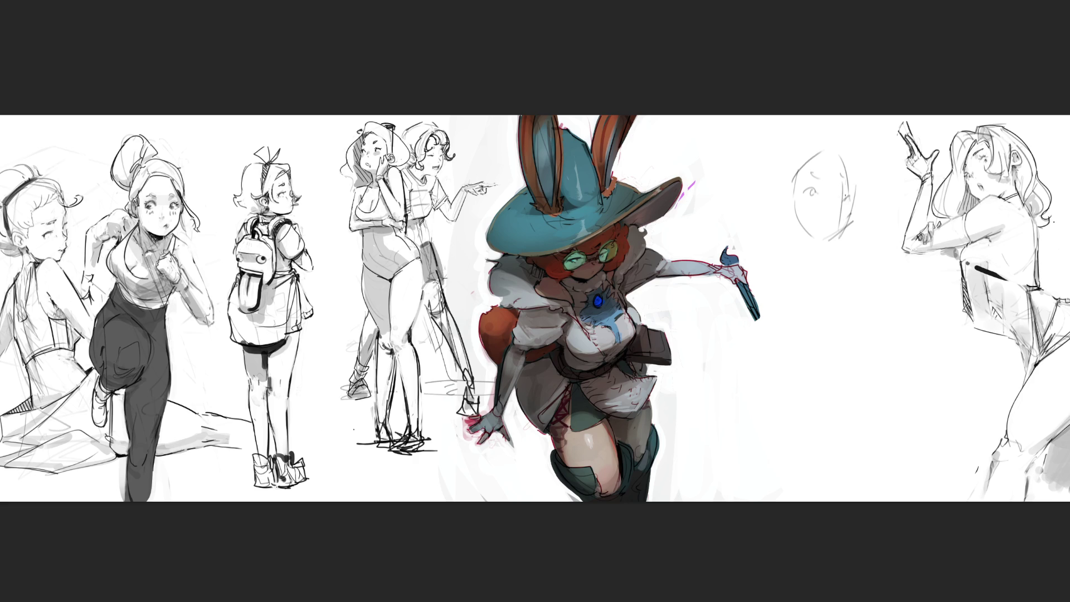
drag(826, 211, 831, 215)
mouse_move(787, 167)
mouse_down()
mouse_move(786, 246)
mouse_move(813, 248)
mouse_up()
drag(812, 247, 820, 275)
Step: Rough in the shoulders, arm, hips and legs, then fade the whole sketch lighter
drag(697, 298, 787, 257)
mouse_move(725, 275)
mouse_down()
mouse_move(861, 283)
mouse_move(873, 363)
mouse_up()
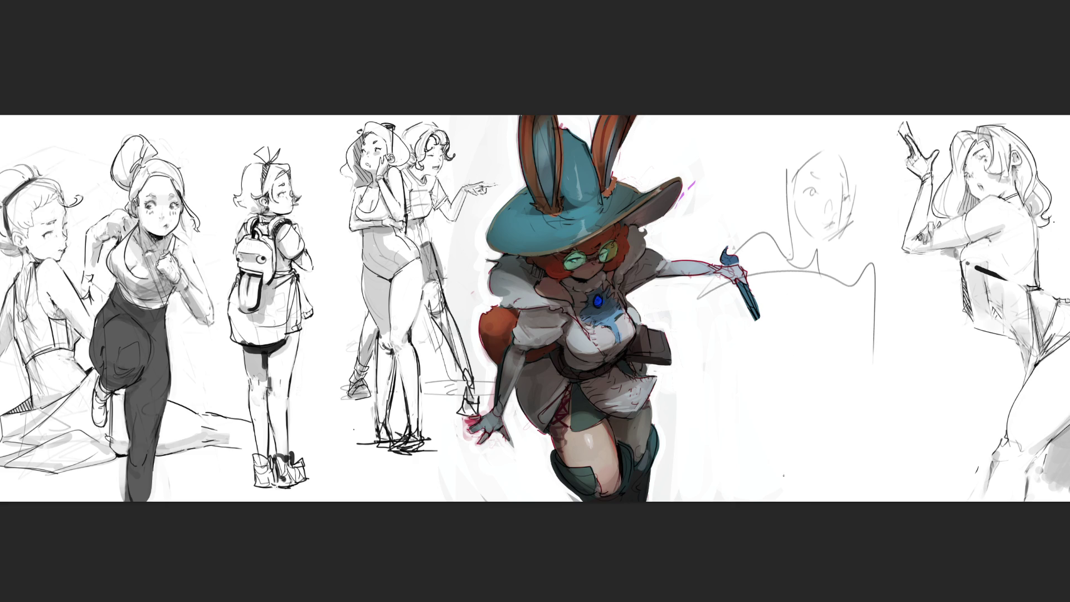
mouse_move(793, 290)
mouse_down()
mouse_move(724, 354)
mouse_move(864, 357)
mouse_up()
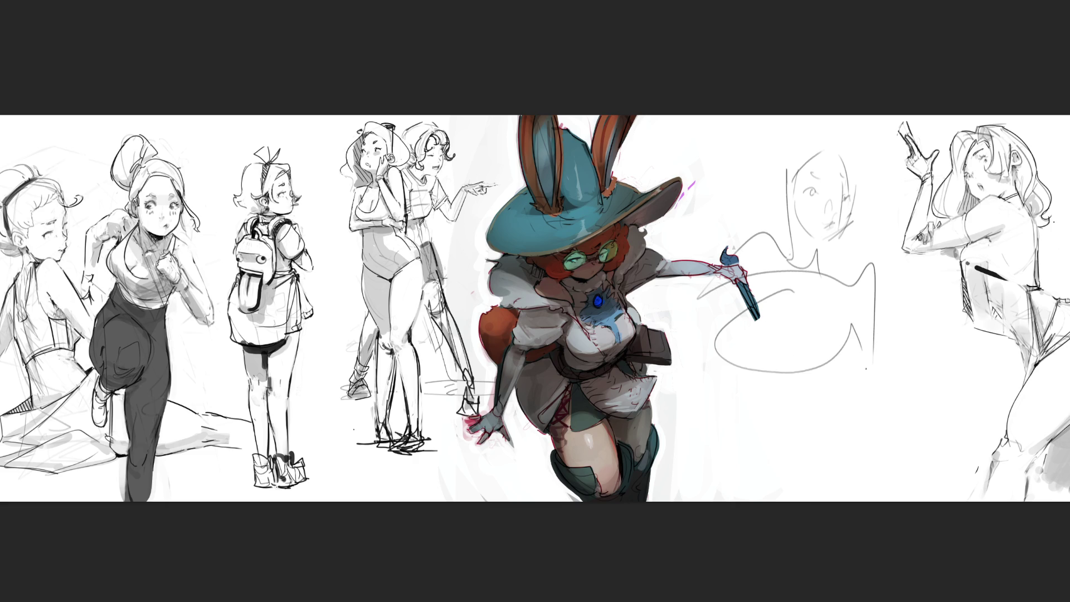
mouse_move(863, 274)
mouse_down()
mouse_move(868, 386)
mouse_move(882, 409)
mouse_up()
mouse_move(899, 386)
mouse_down()
mouse_move(899, 438)
mouse_move(872, 501)
mouse_up()
drag(898, 429, 879, 499)
mouse_move(767, 401)
mouse_down()
mouse_move(829, 388)
mouse_move(824, 485)
mouse_move(892, 490)
mouse_up()
mouse_move(862, 389)
mouse_down()
mouse_move(896, 382)
mouse_move(978, 486)
mouse_up()
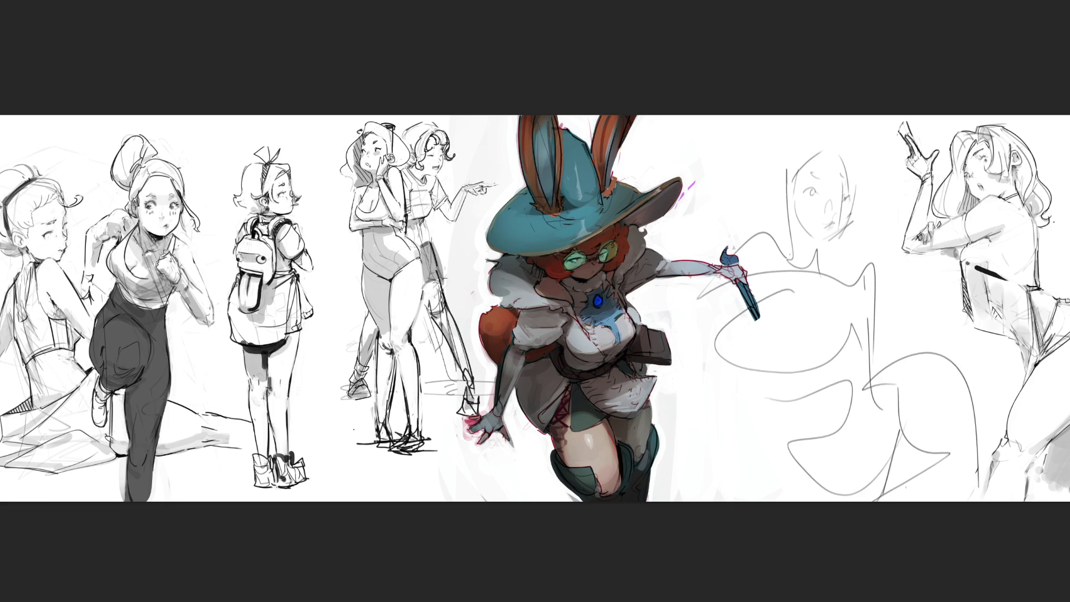
mouse_move(816, 244)
mouse_down()
mouse_move(864, 166)
mouse_move(732, 378)
mouse_move(916, 481)
mouse_move(893, 428)
mouse_move(781, 351)
mouse_move(864, 279)
mouse_move(967, 397)
mouse_up()
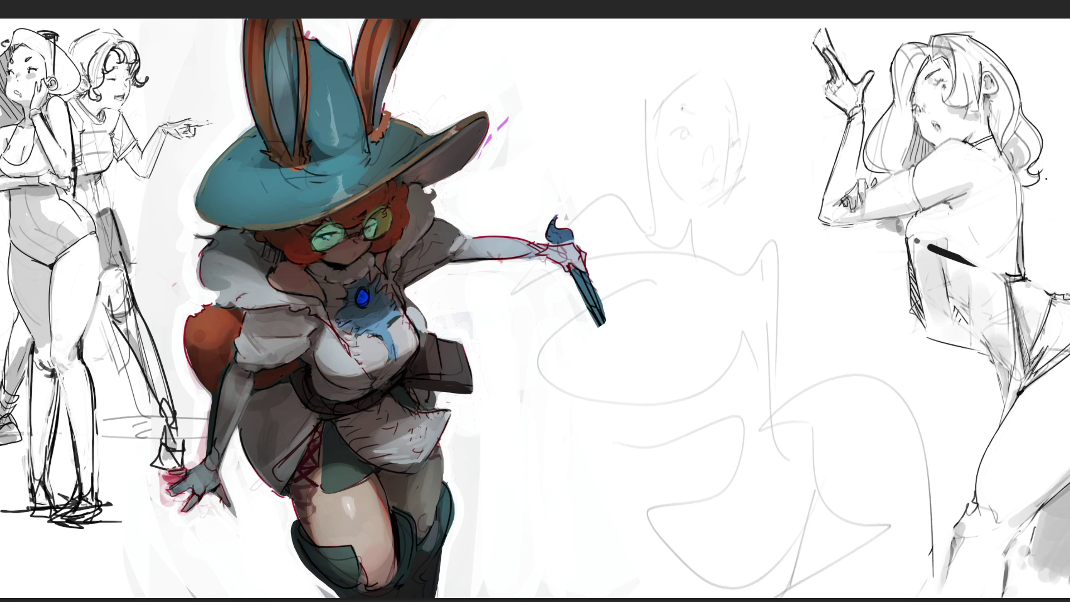
Step: Draw a mask band across both eyes, then the head top, ear, profile, chin and neck curve
mouse_move(679, 116)
mouse_down()
mouse_move(677, 148)
mouse_move(733, 151)
mouse_up()
mouse_move(674, 118)
mouse_down()
mouse_move(750, 149)
mouse_move(715, 152)
mouse_move(727, 153)
mouse_move(716, 174)
mouse_move(693, 156)
mouse_move(707, 181)
mouse_move(724, 159)
mouse_move(746, 156)
mouse_up()
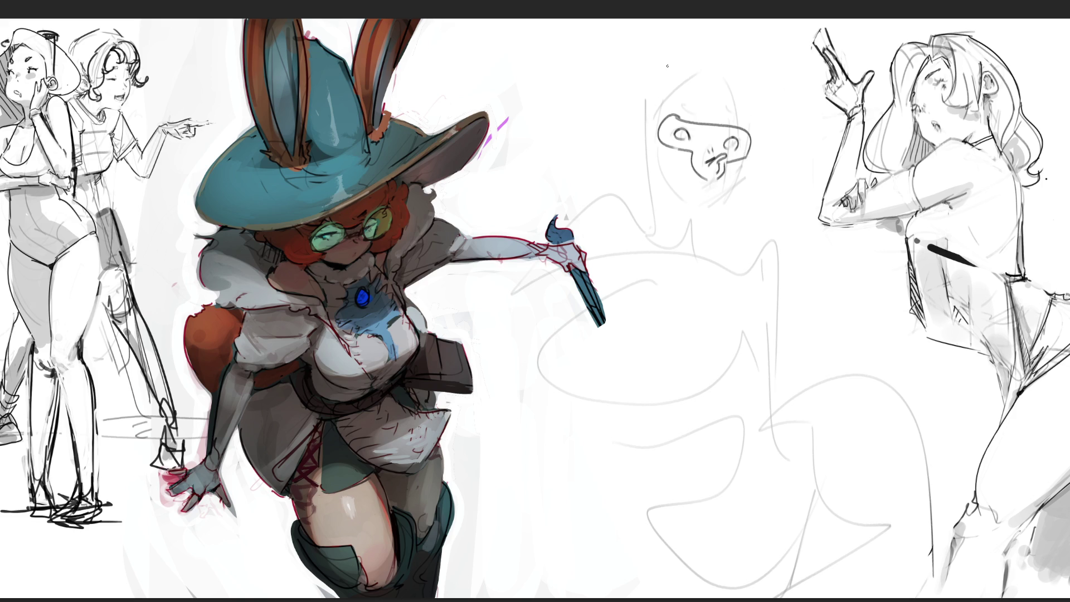
drag(757, 157, 753, 189)
drag(763, 123, 760, 135)
mouse_move(659, 92)
mouse_down()
mouse_move(705, 62)
mouse_move(763, 95)
mouse_move(767, 115)
mouse_up()
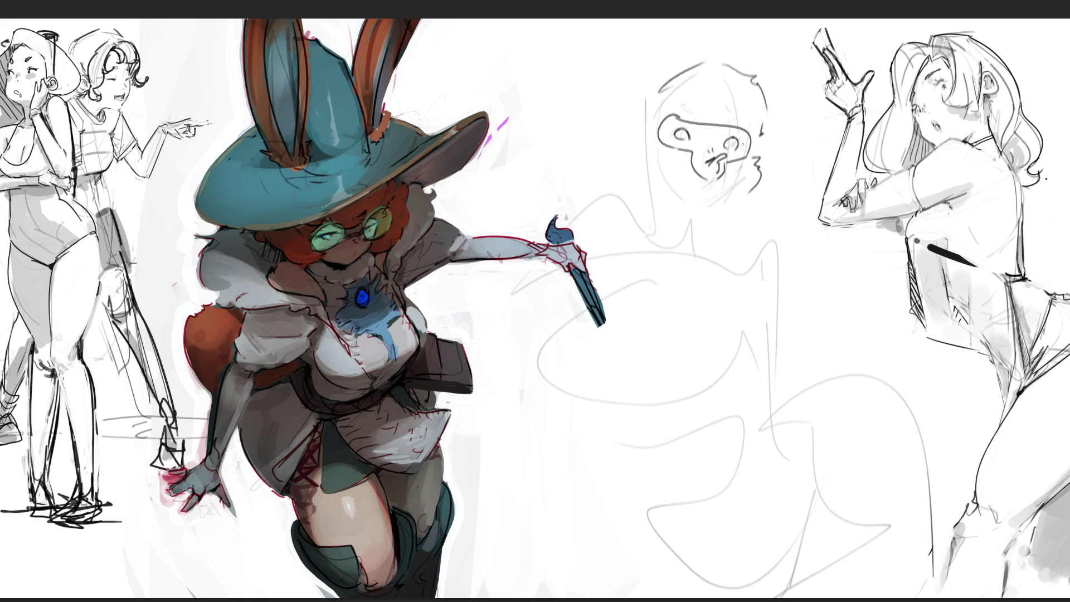
drag(639, 142, 616, 143)
mouse_move(630, 154)
mouse_down()
mouse_move(635, 200)
mouse_move(664, 185)
mouse_up()
mouse_move(637, 195)
mouse_down()
mouse_move(618, 291)
mouse_move(655, 291)
mouse_up()
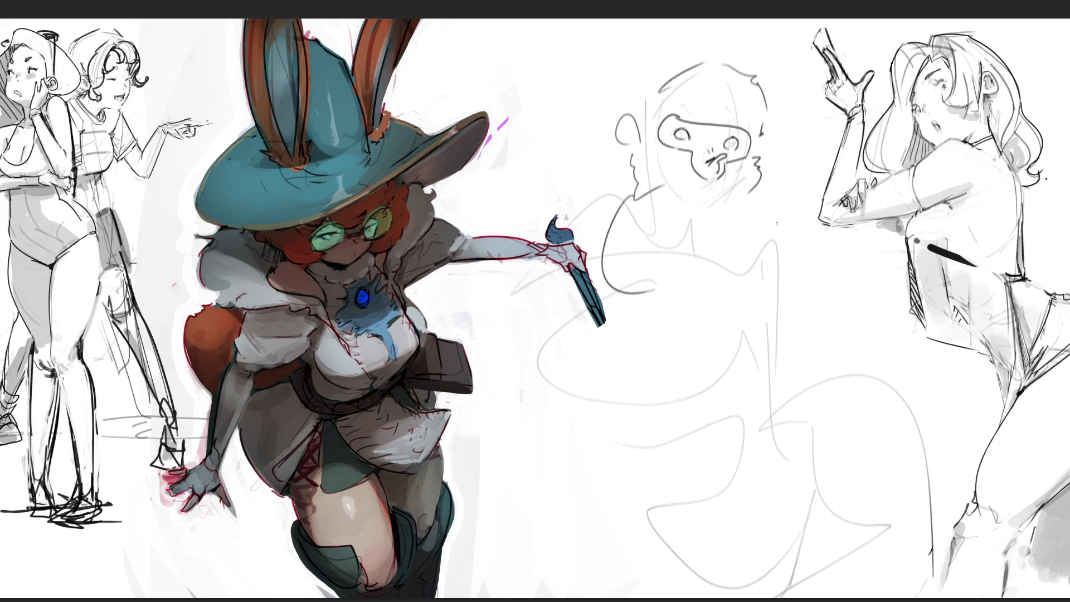
Step: Draw the back contour, folded arm, curled hand and long coat with its edges and hem
drag(752, 197, 812, 366)
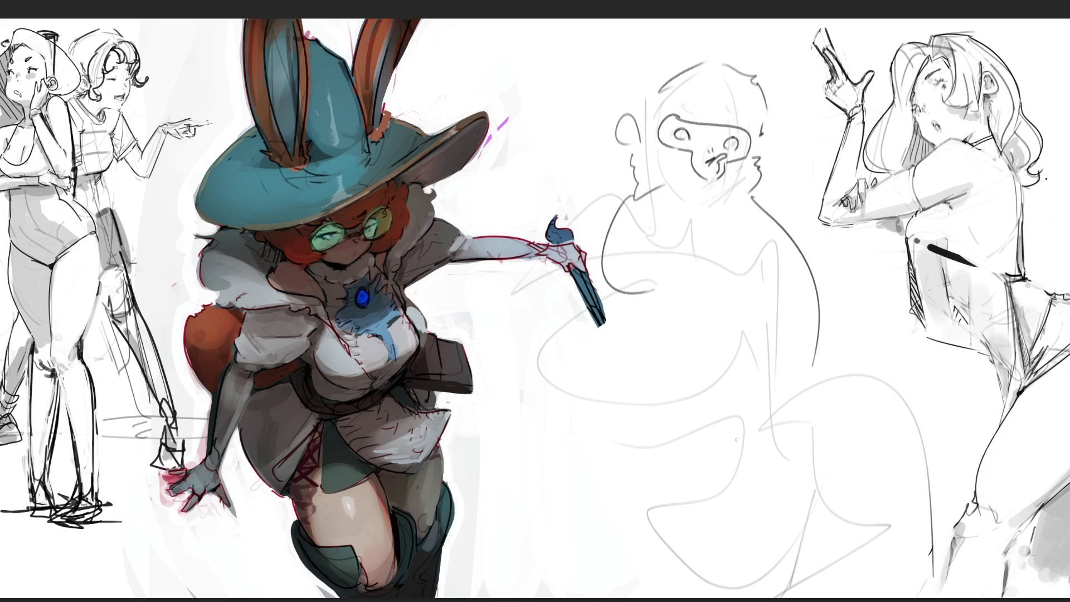
mouse_move(622, 254)
mouse_down()
mouse_move(691, 260)
mouse_move(663, 282)
mouse_move(695, 317)
mouse_up()
mouse_move(690, 260)
mouse_down()
mouse_move(763, 241)
mouse_move(774, 372)
mouse_move(794, 359)
mouse_move(783, 452)
mouse_move(760, 498)
mouse_up()
mouse_move(696, 311)
mouse_down()
mouse_move(718, 495)
mouse_move(733, 501)
mouse_up()
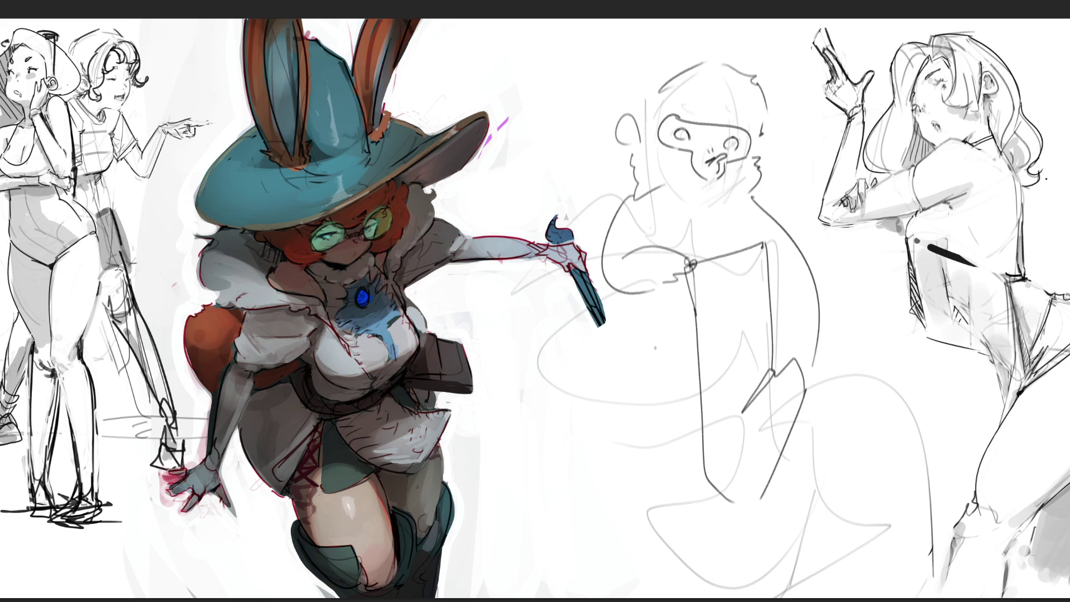
drag(635, 290, 633, 447)
drag(641, 387, 648, 394)
drag(636, 297, 633, 415)
mouse_move(633, 362)
mouse_down()
mouse_move(615, 481)
mouse_move(700, 498)
mouse_up()
drag(761, 243, 758, 231)
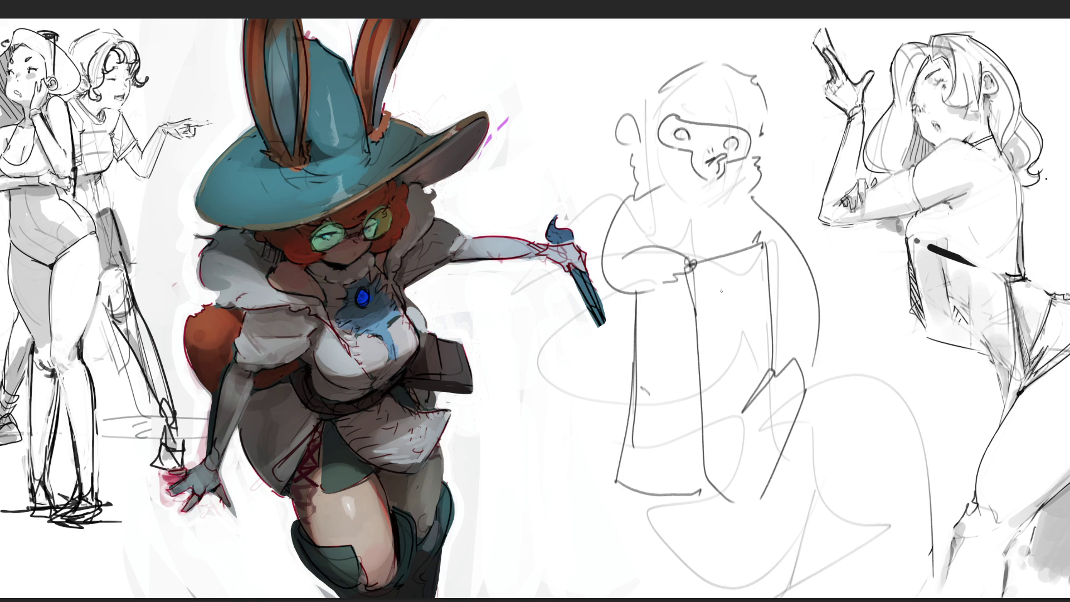
drag(643, 233, 641, 225)
mouse_move(795, 355)
mouse_down()
mouse_move(809, 386)
mouse_move(784, 357)
mouse_up()
drag(767, 296, 776, 351)
Step: Add both legs and feet under the coat and a looping tail, redrawing the oversized tail
mouse_move(637, 495)
mouse_down()
mouse_move(669, 579)
mouse_move(691, 556)
mouse_move(703, 497)
mouse_up()
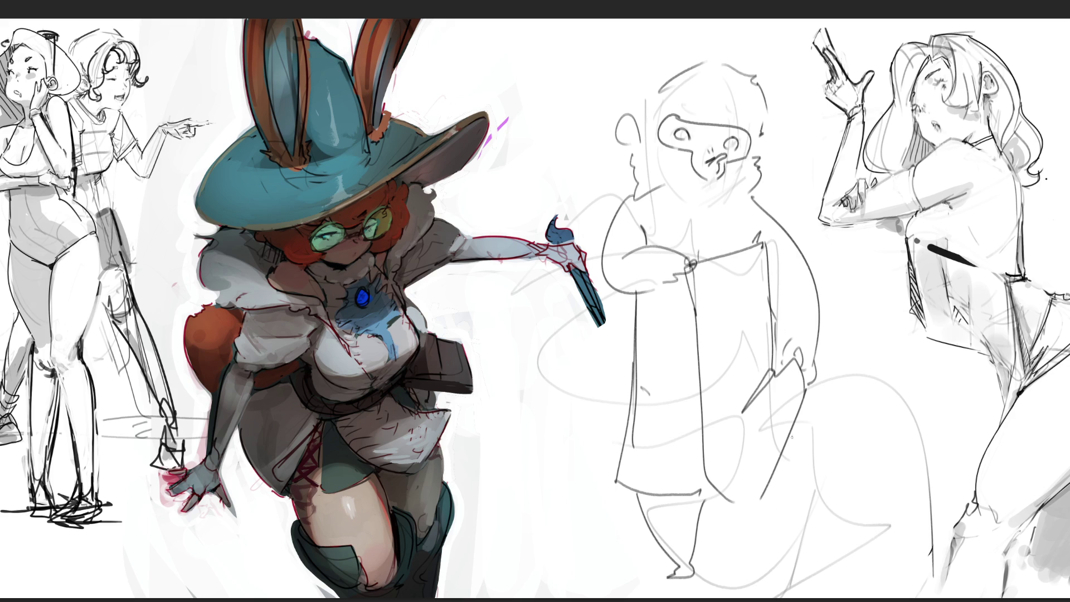
drag(786, 438, 775, 558)
mouse_move(733, 505)
mouse_down()
mouse_move(755, 568)
mouse_move(779, 570)
mouse_up()
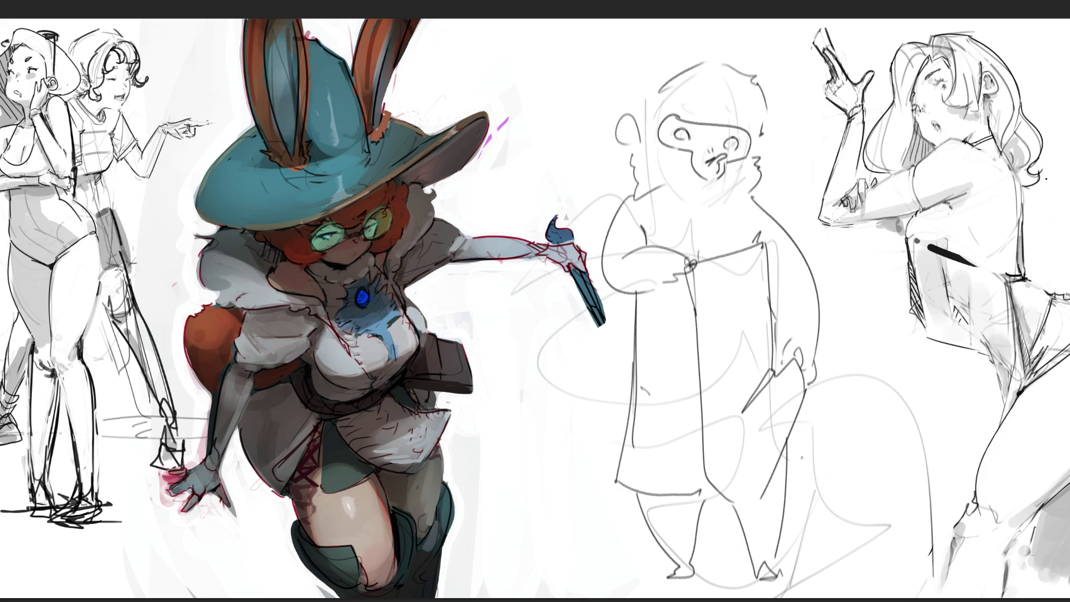
mouse_move(789, 428)
mouse_down()
mouse_move(891, 357)
mouse_move(908, 521)
mouse_move(920, 380)
mouse_move(794, 449)
mouse_move(880, 313)
mouse_move(905, 380)
mouse_move(853, 365)
mouse_move(795, 440)
mouse_move(830, 440)
mouse_up()
key(ctrl+z)
drag(858, 330, 878, 323)
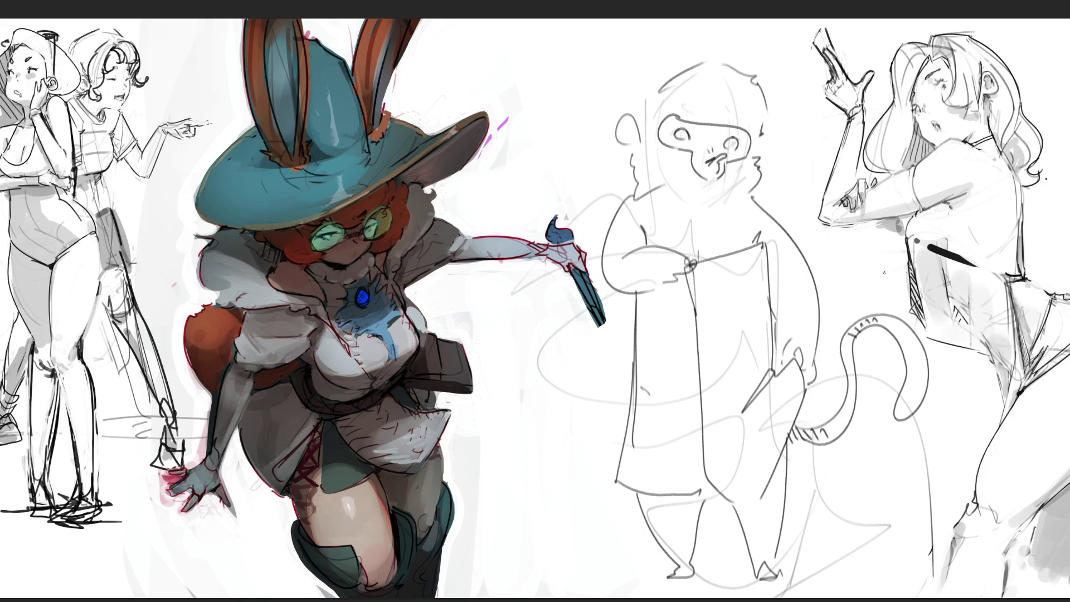
Step: Hatch under the mouth and inside both ears, then redraw the head outline and shoulder curves
mouse_move(702, 181)
mouse_down()
mouse_move(718, 182)
mouse_move(719, 194)
mouse_up()
mouse_move(625, 121)
mouse_down()
mouse_move(635, 142)
mouse_move(624, 136)
mouse_up()
drag(632, 129, 626, 137)
mouse_move(760, 132)
mouse_down()
mouse_move(774, 144)
mouse_move(761, 155)
mouse_up()
drag(771, 137, 767, 147)
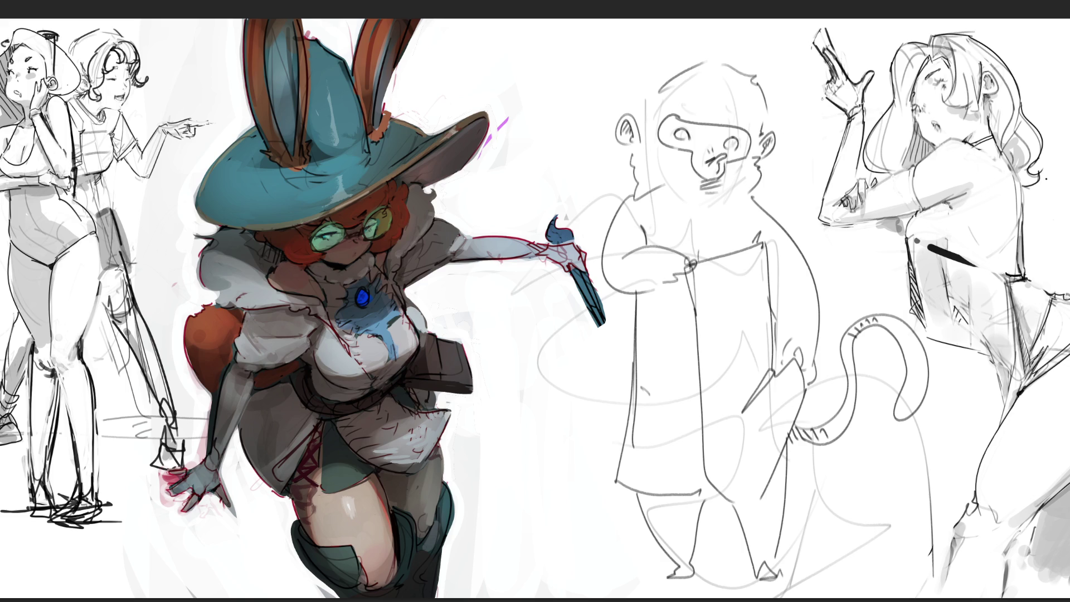
mouse_move(636, 114)
mouse_down()
mouse_move(649, 71)
mouse_move(702, 49)
mouse_move(758, 82)
mouse_up()
drag(768, 91, 770, 109)
drag(754, 185, 779, 225)
mouse_move(636, 185)
mouse_down()
mouse_move(594, 279)
mouse_move(650, 287)
mouse_up()
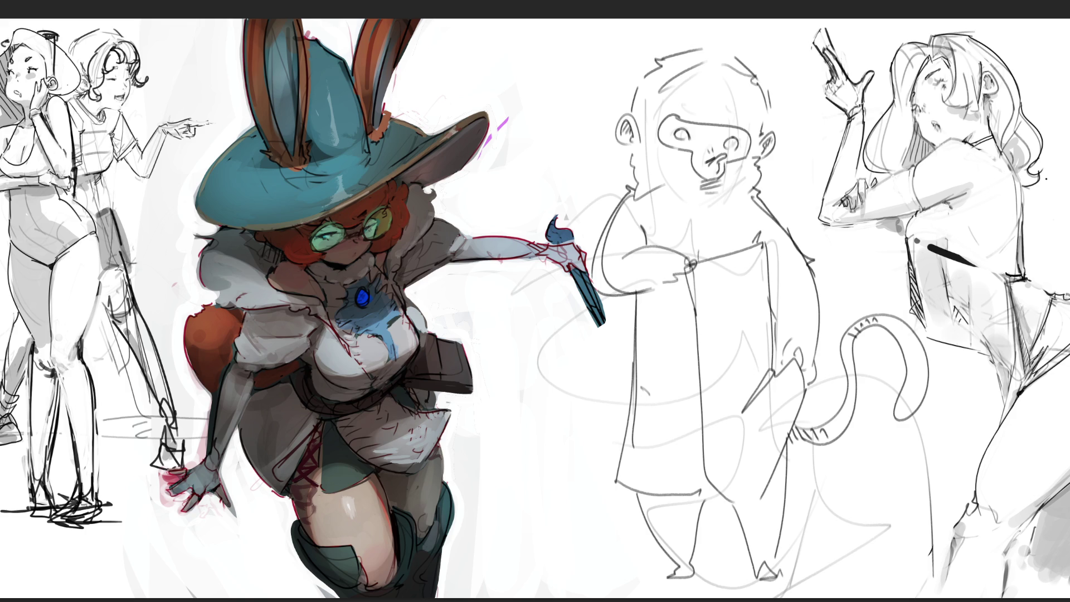
scroll(535, 301, down, 3)
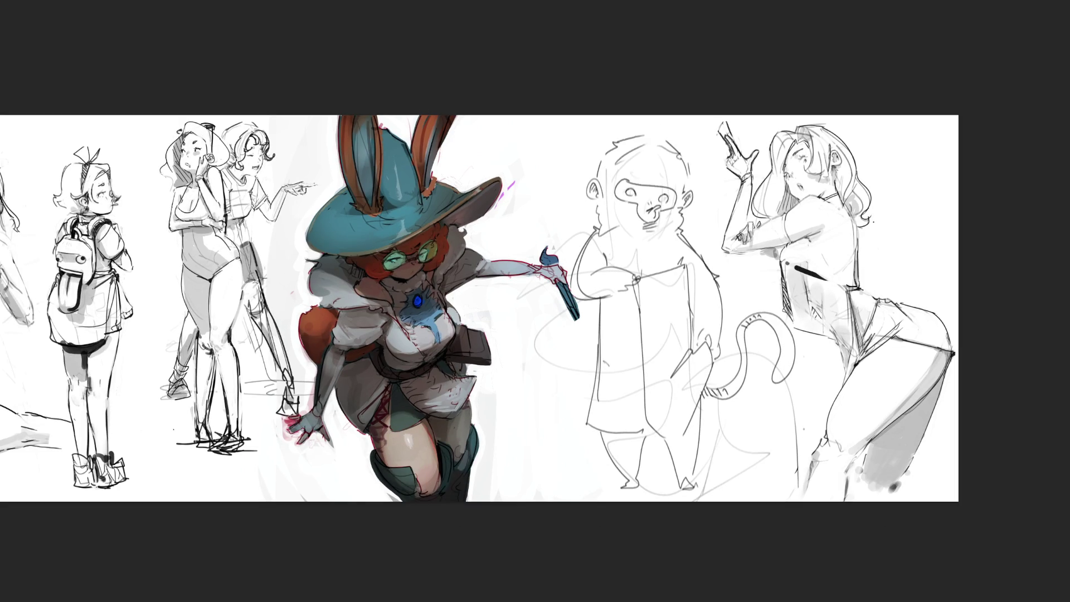
Step: Fade the monkey sketch lighter, then ink dark curves across its chest, belly and sleeve
mouse_move(734, 141)
mouse_down()
mouse_move(629, 245)
mouse_move(819, 386)
mouse_move(769, 474)
mouse_move(781, 429)
mouse_move(613, 251)
mouse_move(655, 459)
mouse_up()
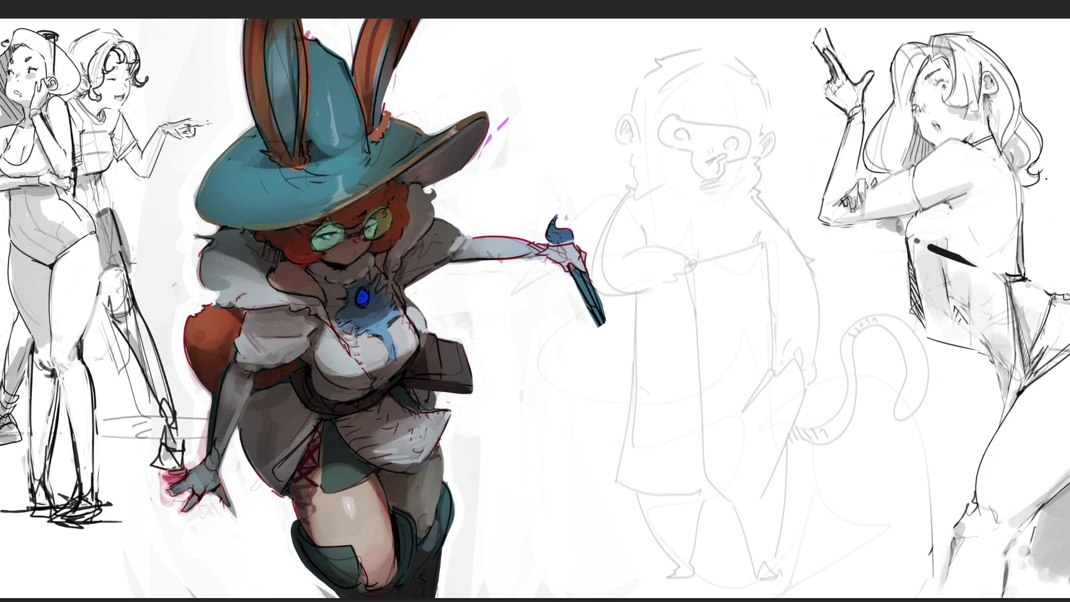
drag(745, 222, 761, 241)
mouse_move(698, 261)
mouse_down()
mouse_move(700, 244)
mouse_move(748, 215)
mouse_up()
mouse_move(649, 231)
mouse_down()
mouse_move(651, 245)
mouse_move(677, 248)
mouse_up()
mouse_move(680, 246)
mouse_down()
mouse_move(690, 261)
mouse_move(664, 285)
mouse_move(692, 271)
mouse_move(682, 278)
mouse_move(651, 262)
mouse_move(653, 280)
mouse_move(675, 281)
mouse_move(654, 276)
mouse_move(694, 306)
mouse_up()
mouse_move(693, 266)
mouse_down()
mouse_move(768, 243)
mouse_move(772, 319)
mouse_up()
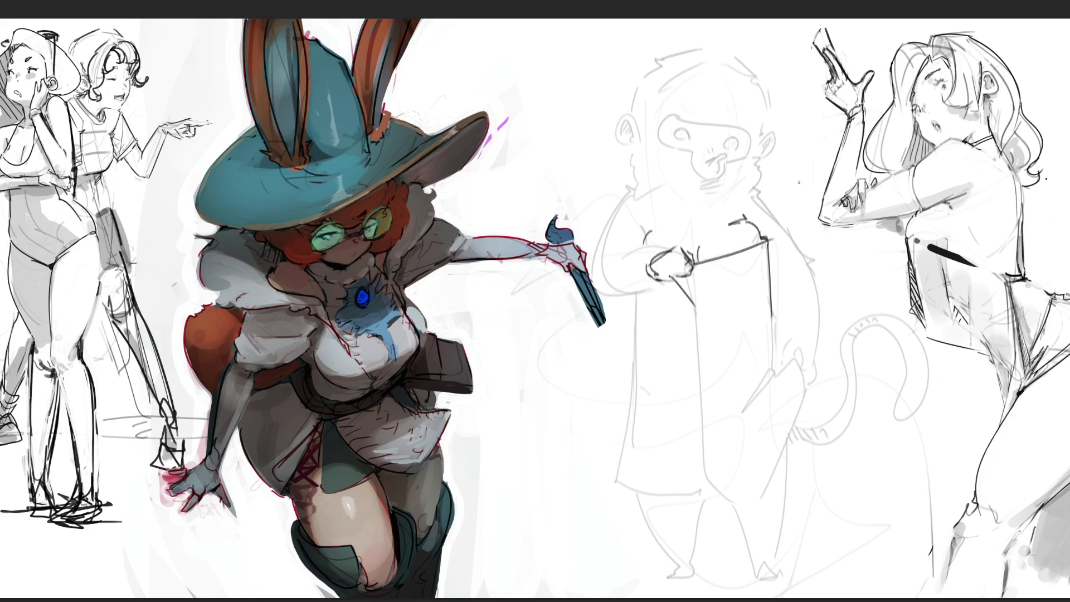
mouse_move(665, 249)
mouse_down()
mouse_move(586, 269)
mouse_move(654, 264)
mouse_move(634, 191)
mouse_move(649, 183)
mouse_up()
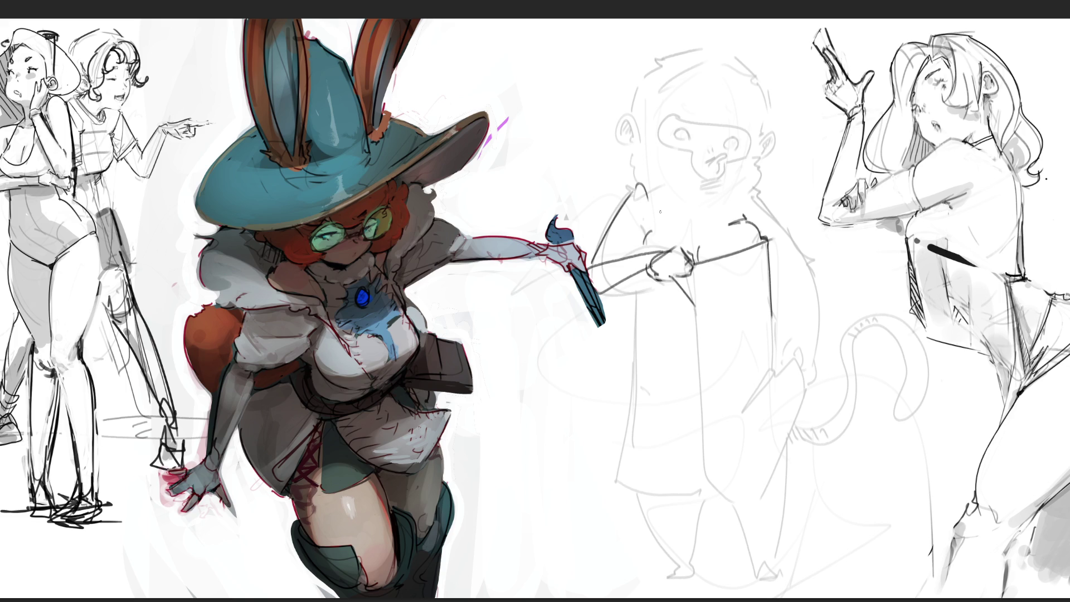
Step: Ink the shoulder, head outline and face contours, plus the mask edges across brow and eyes
mouse_move(639, 182)
mouse_down()
mouse_move(691, 211)
mouse_move(736, 186)
mouse_up()
mouse_move(666, 164)
mouse_down()
mouse_move(664, 186)
mouse_move(718, 160)
mouse_move(697, 186)
mouse_up()
key(ctrl+z)
drag(639, 82, 631, 140)
mouse_move(641, 81)
mouse_down()
mouse_move(662, 57)
mouse_move(707, 104)
mouse_up()
drag(644, 140, 700, 154)
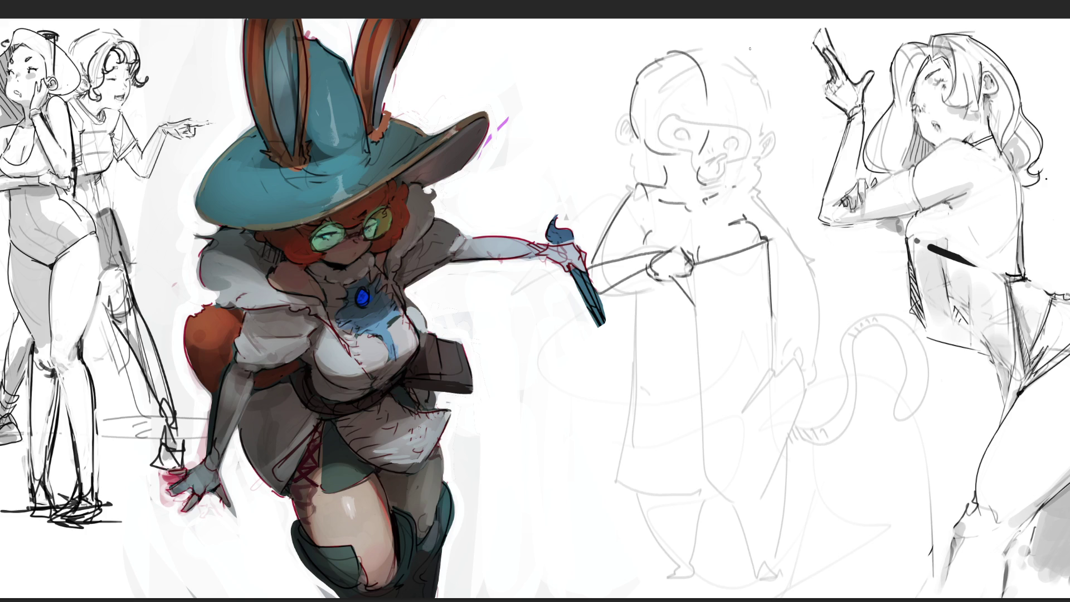
mouse_move(640, 158)
mouse_down()
mouse_move(638, 144)
mouse_move(653, 141)
mouse_move(718, 142)
mouse_move(707, 153)
mouse_up()
mouse_move(640, 158)
mouse_down()
mouse_move(707, 168)
mouse_move(666, 169)
mouse_move(648, 161)
mouse_move(712, 159)
mouse_up()
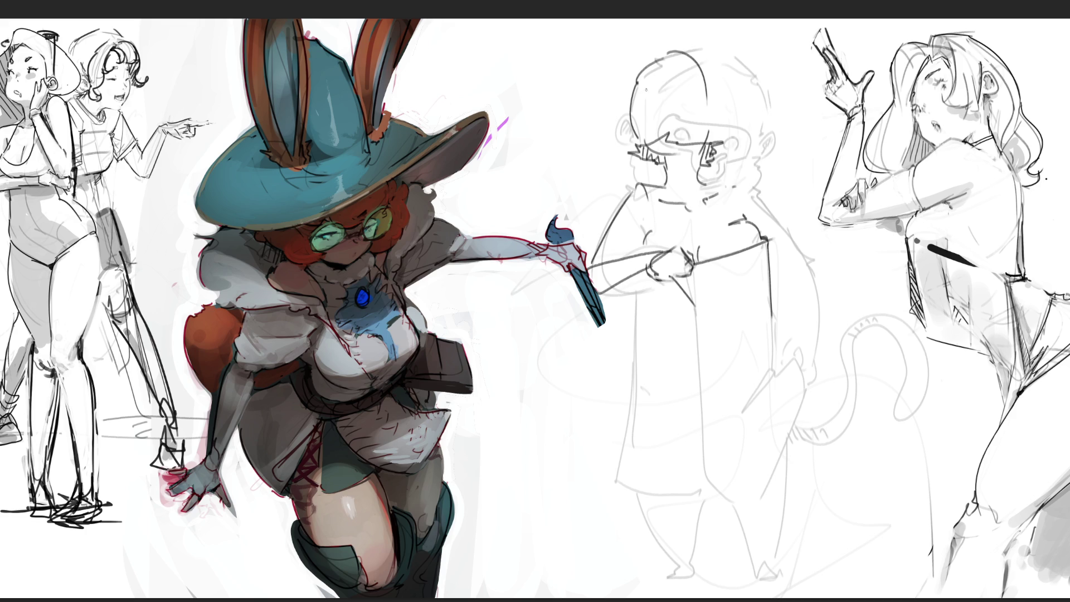
mouse_move(643, 87)
mouse_down()
mouse_move(628, 105)
mouse_move(650, 108)
mouse_move(658, 130)
mouse_move(703, 97)
mouse_move(696, 76)
mouse_move(641, 89)
mouse_move(693, 85)
mouse_move(632, 104)
mouse_move(690, 94)
mouse_up()
Step: Draw the nose loop, an eyelid arc over the right eye, and both sides of the face
mouse_move(654, 112)
mouse_down()
mouse_move(663, 103)
mouse_move(666, 124)
mouse_move(654, 113)
mouse_up()
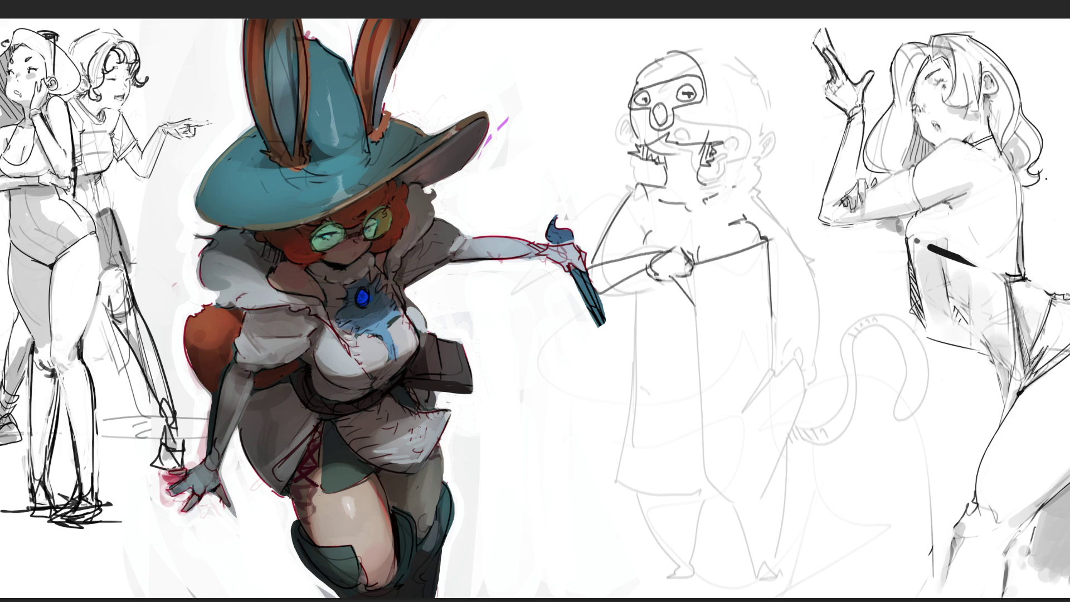
drag(658, 113, 665, 123)
drag(681, 90, 693, 85)
drag(616, 115, 621, 155)
drag(730, 106, 728, 155)
Step: Redraw the head top and left ear, drop a stray nose stroke, and shade the eyes grey
mouse_move(616, 111)
mouse_down()
mouse_move(618, 67)
mouse_move(674, 34)
mouse_move(734, 76)
mouse_move(743, 98)
mouse_move(732, 113)
mouse_move(742, 104)
mouse_up()
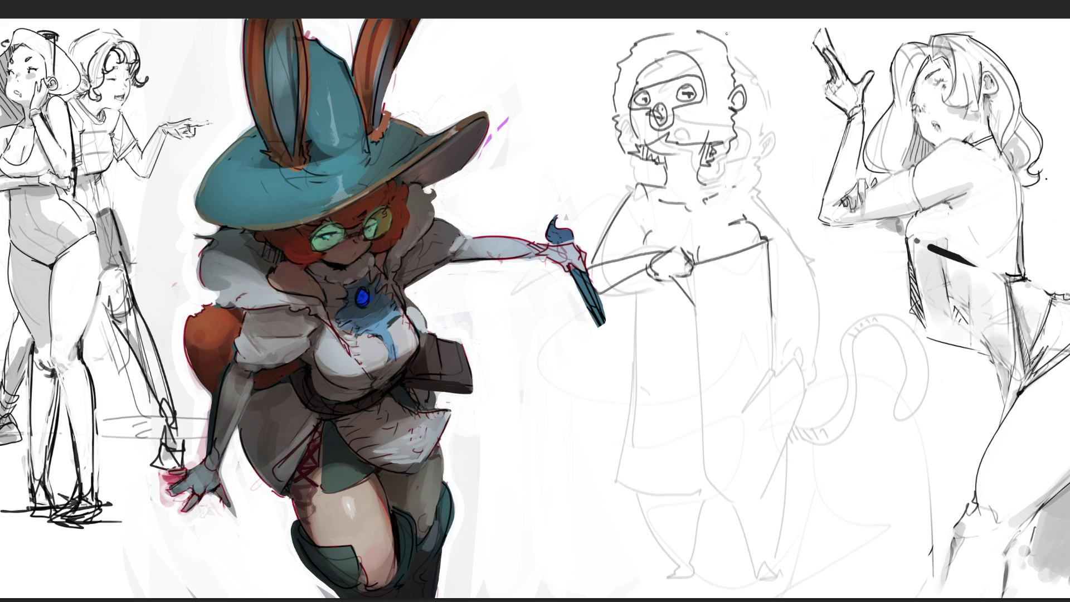
drag(614, 94, 613, 114)
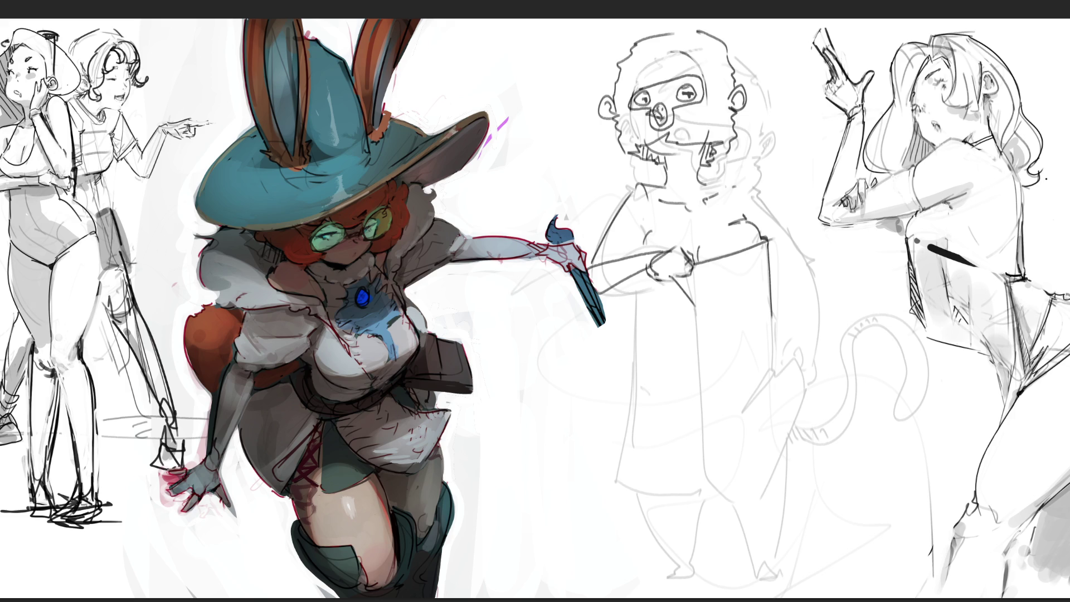
drag(662, 120, 642, 113)
key(ctrl+z)
mouse_move(687, 89)
mouse_down()
mouse_move(643, 99)
mouse_move(663, 110)
mouse_move(660, 122)
mouse_move(671, 111)
mouse_move(645, 156)
mouse_move(662, 148)
mouse_move(670, 182)
mouse_move(696, 183)
mouse_move(669, 149)
mouse_move(699, 149)
mouse_move(683, 177)
mouse_move(696, 146)
mouse_move(705, 163)
mouse_move(717, 150)
mouse_move(657, 193)
mouse_move(719, 189)
mouse_move(691, 199)
mouse_move(700, 204)
mouse_move(696, 192)
mouse_up()
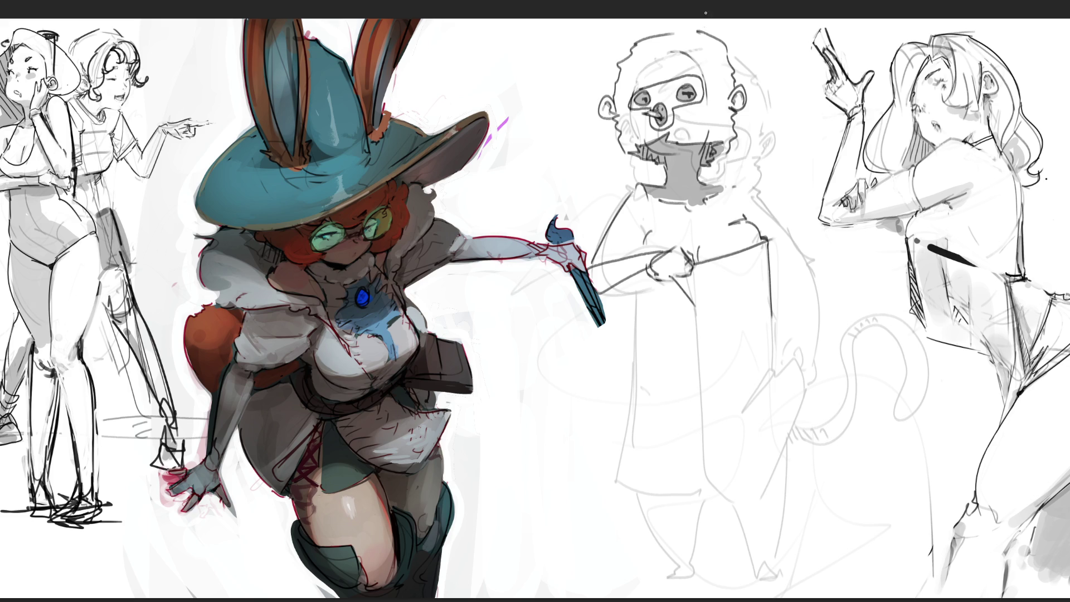
Step: With a larger brush, darken the eyes, fill both ears dark grey and lighten the neck
key(bracketright)
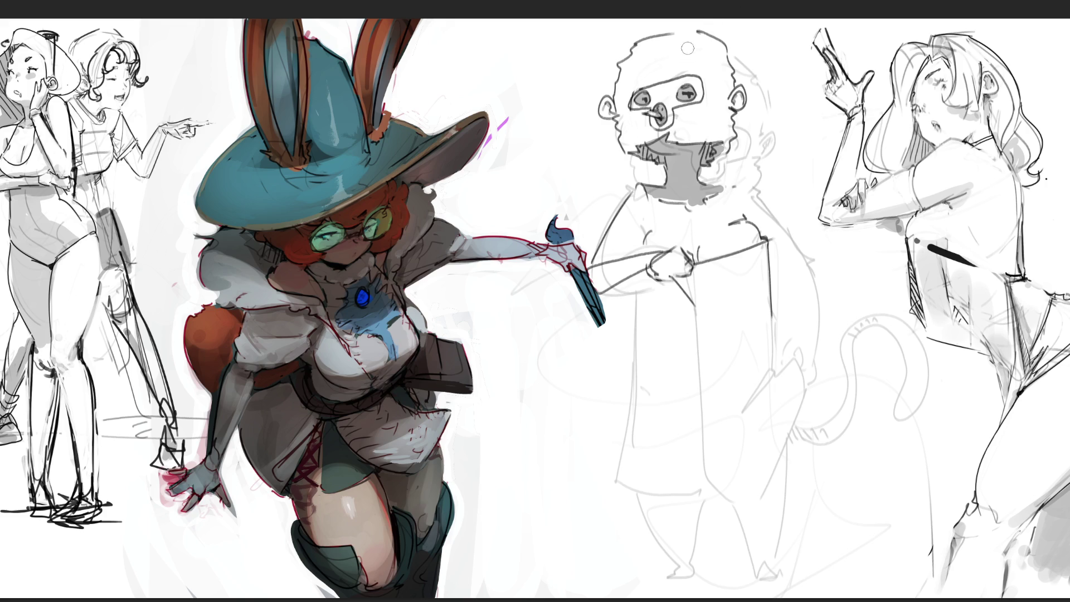
mouse_move(635, 95)
mouse_down()
mouse_move(650, 106)
mouse_move(649, 90)
mouse_move(683, 88)
mouse_move(659, 98)
mouse_move(674, 93)
mouse_move(669, 106)
mouse_move(699, 95)
mouse_move(668, 81)
mouse_move(671, 98)
mouse_move(700, 87)
mouse_move(663, 106)
mouse_move(668, 124)
mouse_move(654, 126)
mouse_move(671, 111)
mouse_up()
mouse_move(738, 89)
mouse_down()
mouse_move(734, 103)
mouse_move(742, 90)
mouse_up()
mouse_move(605, 98)
mouse_down()
mouse_move(606, 107)
mouse_move(610, 99)
mouse_up()
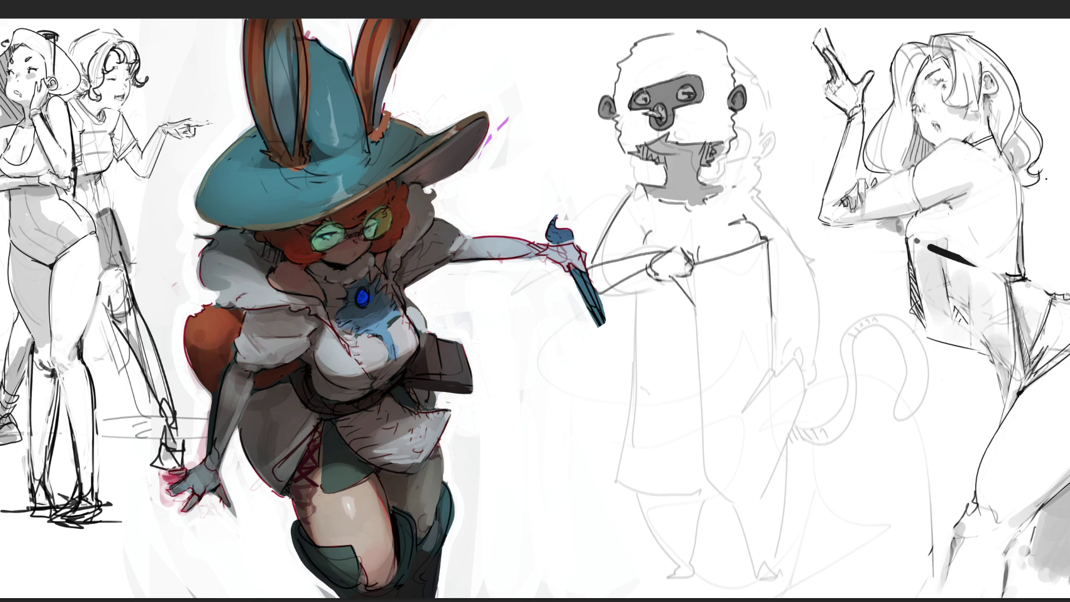
drag(639, 98, 682, 90)
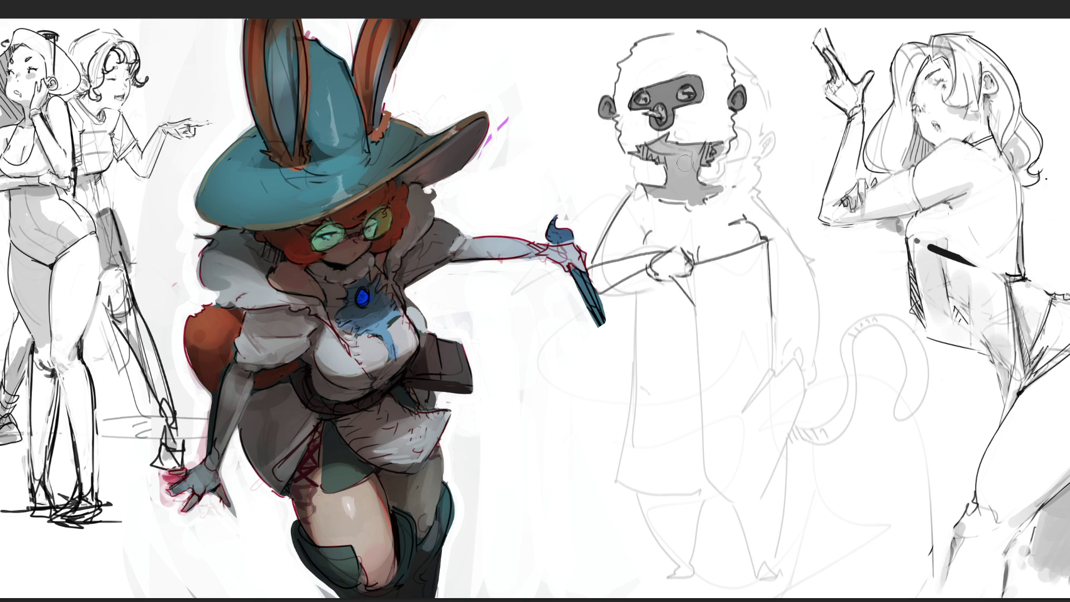
drag(675, 179, 655, 195)
click(650, 223)
key(ctrl+z)
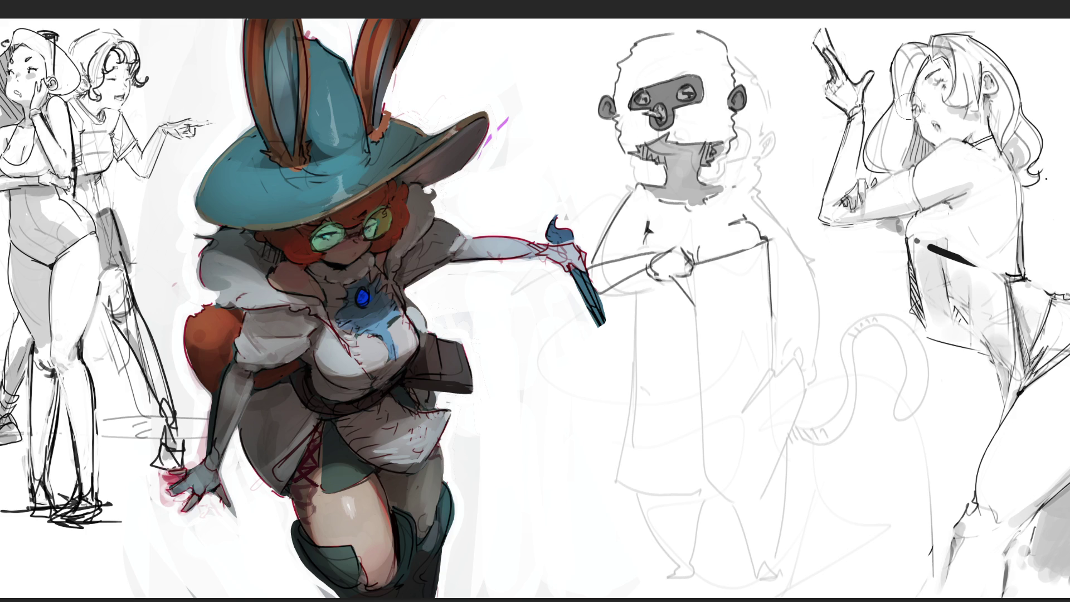
Step: Draw the right arm and hand below the shoulder, thinning an overly thick stroke
mouse_move(731, 186)
mouse_down()
mouse_move(792, 223)
mouse_move(736, 162)
mouse_up()
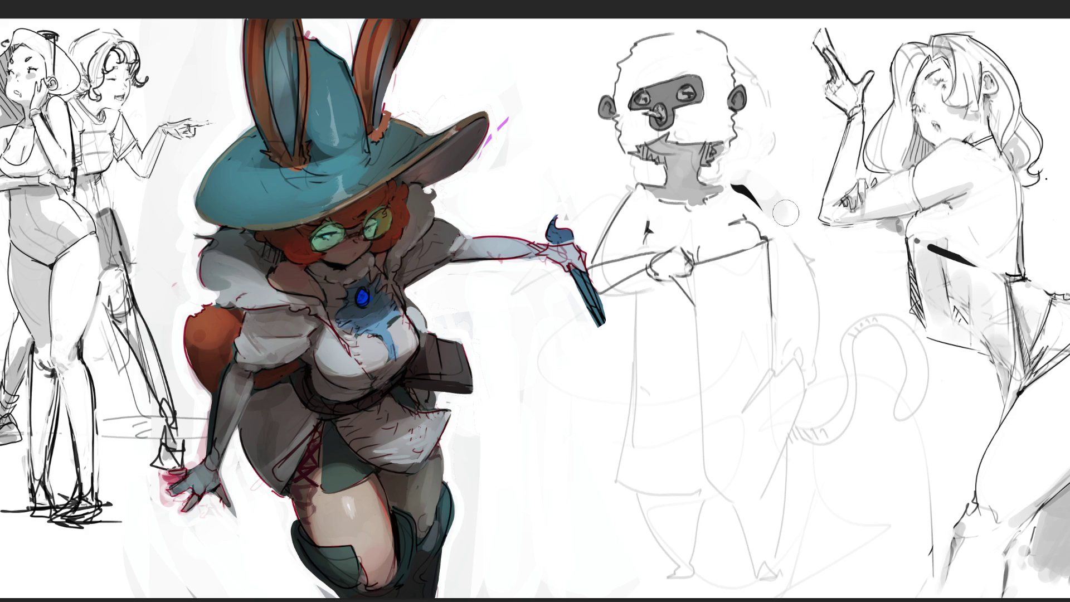
drag(768, 204, 814, 255)
drag(766, 193, 838, 234)
drag(777, 259, 786, 371)
drag(811, 393, 819, 274)
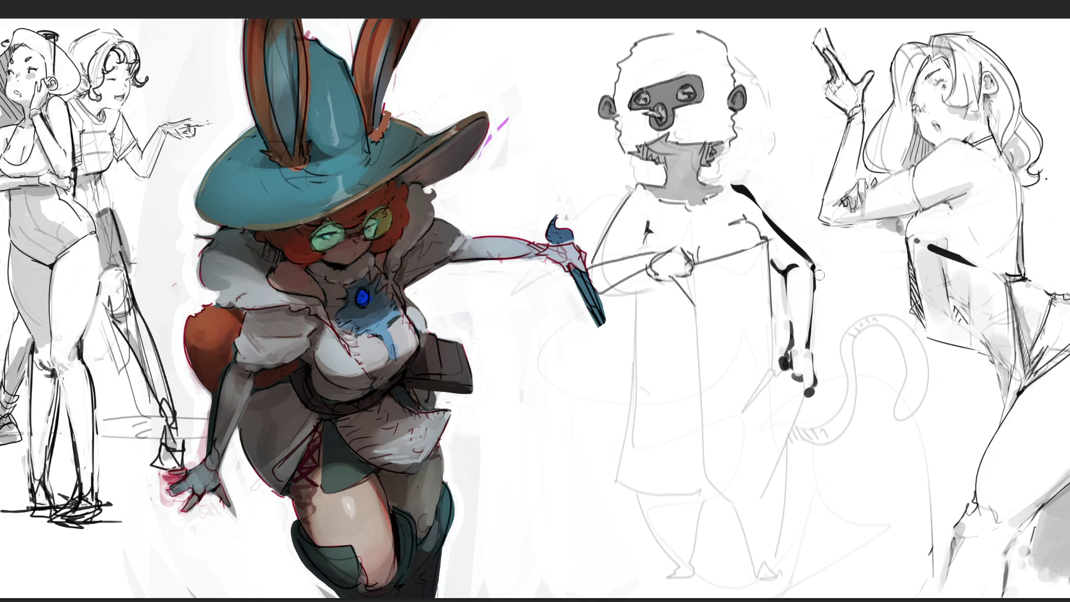
Step: Lay light grey tone across the upper chest and ink the body's left side and bottom edge
key(bracketright)
key(bracketright)
key(bracketright)
mouse_move(724, 213)
mouse_down()
mouse_move(687, 226)
mouse_move(656, 219)
mouse_move(729, 216)
mouse_move(666, 226)
mouse_move(736, 205)
mouse_move(646, 214)
mouse_move(680, 237)
mouse_up()
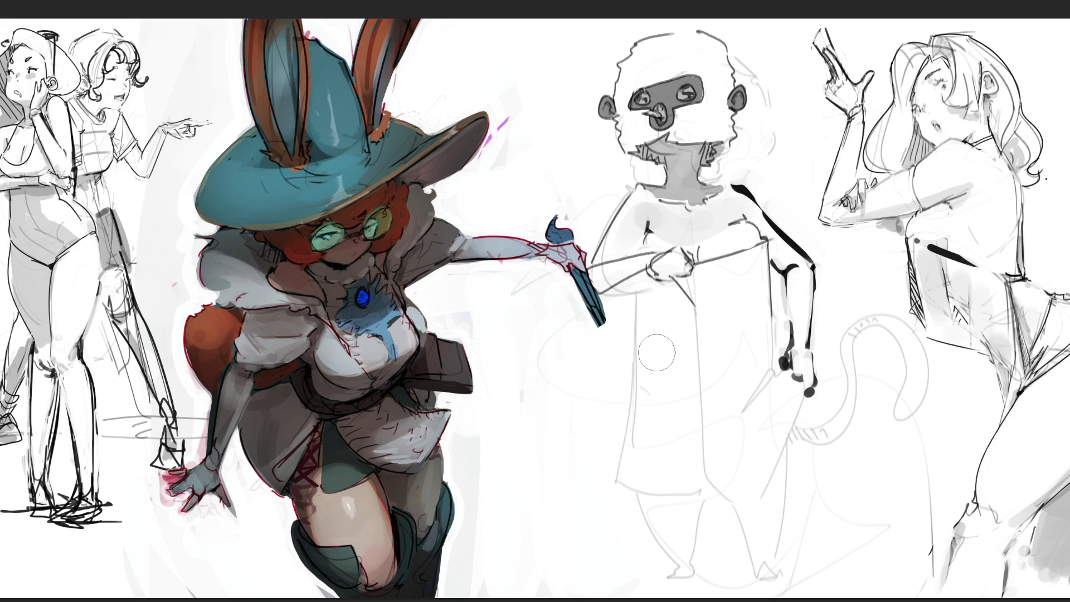
key(bracketleft)
key(bracketleft)
key(bracketleft)
click(635, 279)
mouse_move(637, 279)
mouse_down()
mouse_move(615, 483)
mouse_move(708, 477)
mouse_up()
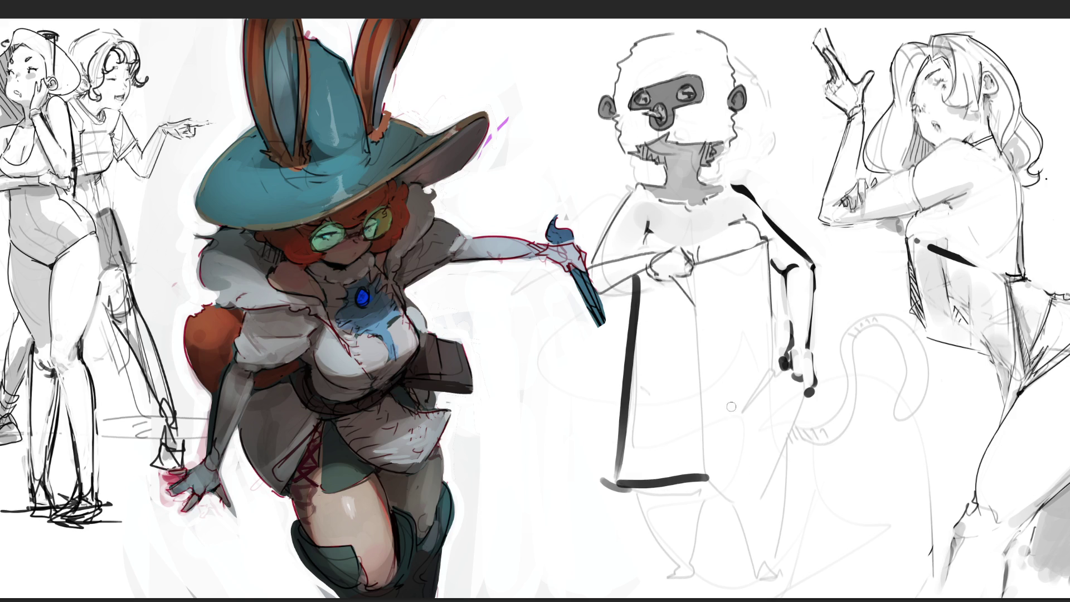
mouse_move(675, 280)
mouse_down()
mouse_move(698, 337)
mouse_move(725, 304)
mouse_move(768, 278)
mouse_up()
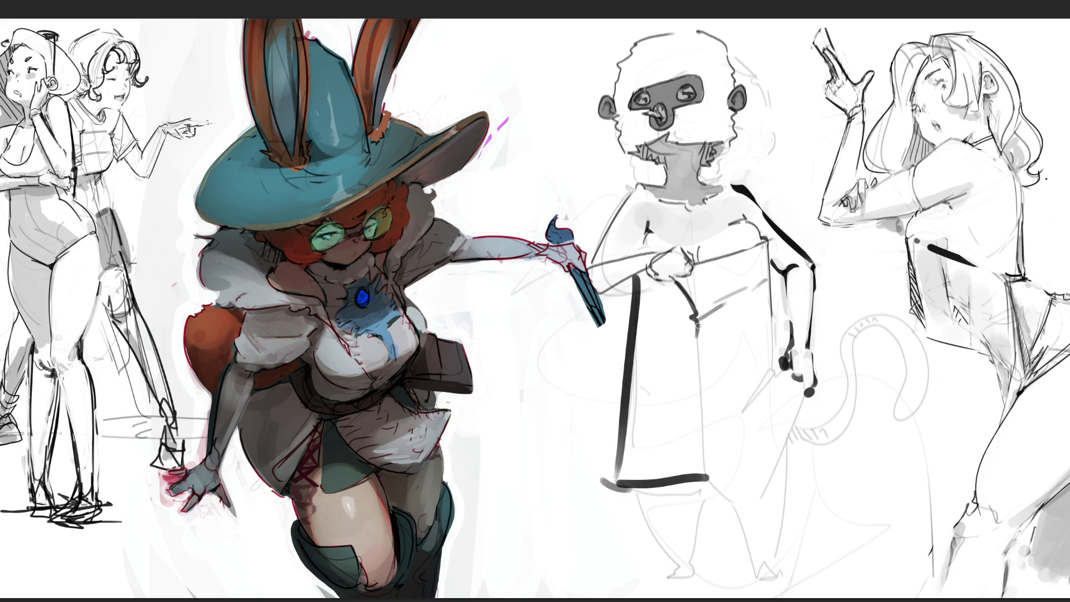
mouse_move(645, 295)
mouse_down()
mouse_move(639, 302)
mouse_move(689, 312)
mouse_move(703, 483)
mouse_up()
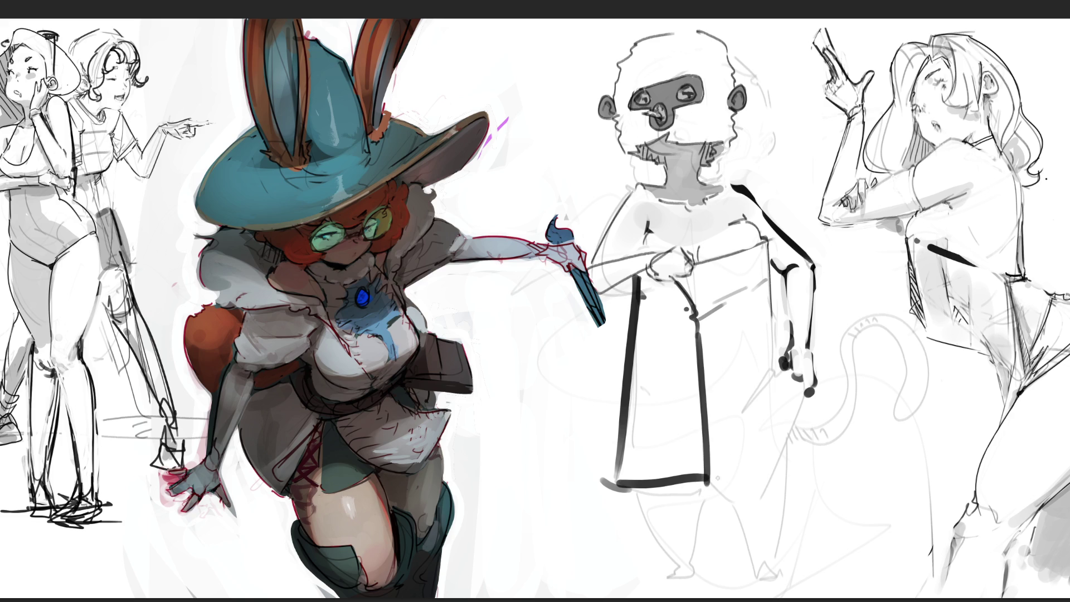
mouse_move(655, 476)
mouse_down()
mouse_move(641, 482)
mouse_move(694, 481)
mouse_up()
drag(765, 286, 772, 343)
key(ctrl+z)
Step: Add arm and finger detail, then draw the upper legs and both legs to the page bottom
mouse_move(774, 289)
mouse_down()
mouse_move(783, 365)
mouse_move(749, 407)
mouse_up()
drag(806, 382, 786, 444)
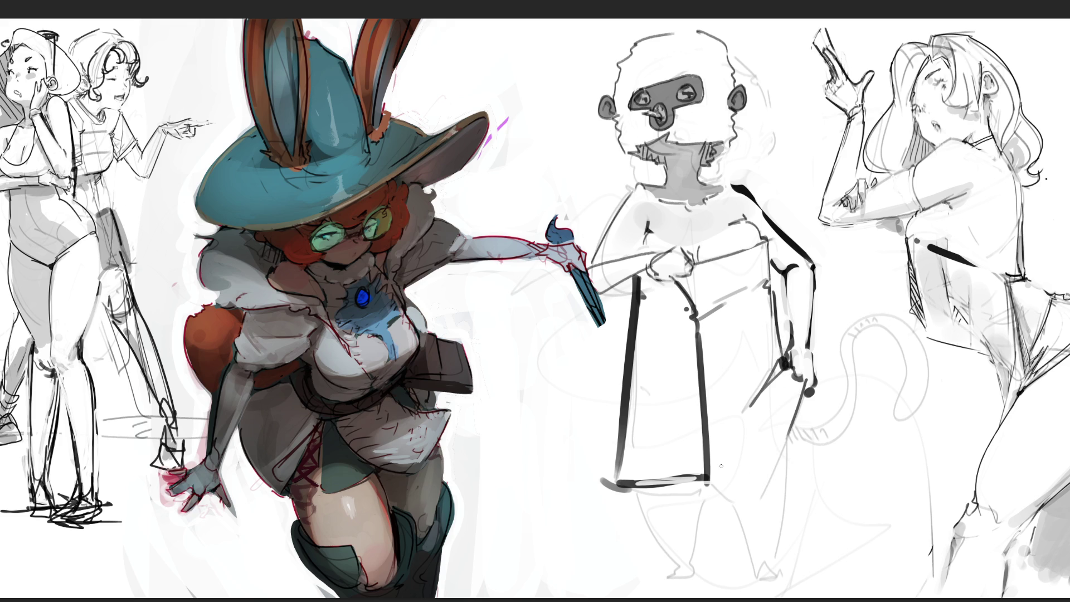
drag(705, 424, 736, 484)
mouse_move(794, 428)
mouse_down()
mouse_move(749, 493)
mouse_move(703, 424)
mouse_move(709, 473)
mouse_up()
drag(707, 477, 729, 469)
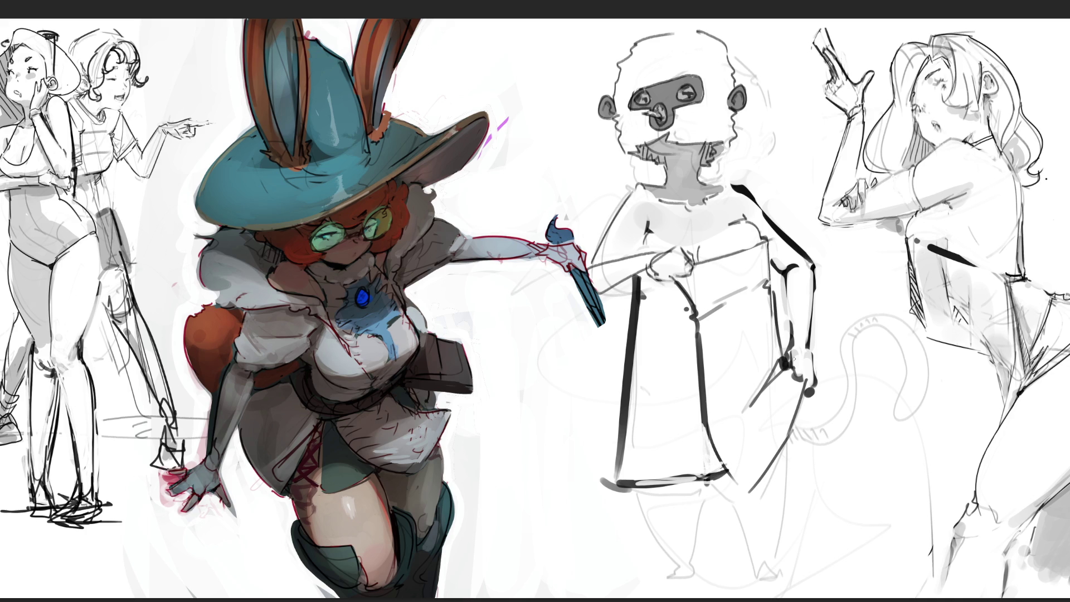
drag(700, 472, 720, 478)
mouse_move(797, 454)
mouse_down()
mouse_move(788, 462)
mouse_move(807, 394)
mouse_up()
mouse_move(791, 432)
mouse_down()
mouse_move(805, 399)
mouse_move(789, 465)
mouse_move(799, 456)
mouse_move(792, 438)
mouse_move(798, 595)
mouse_up()
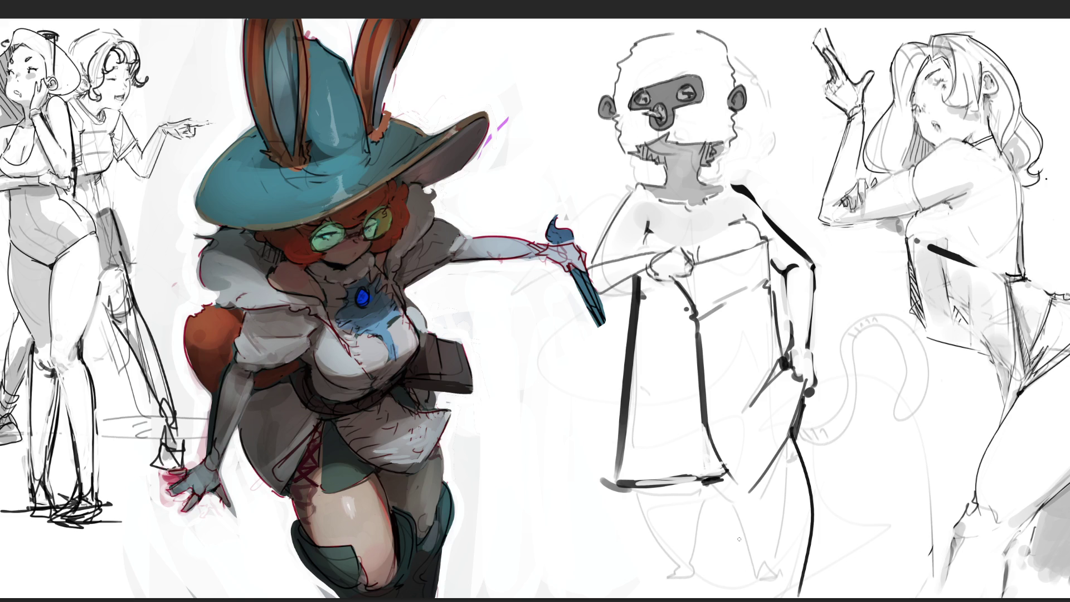
drag(725, 480, 759, 597)
drag(633, 491, 664, 597)
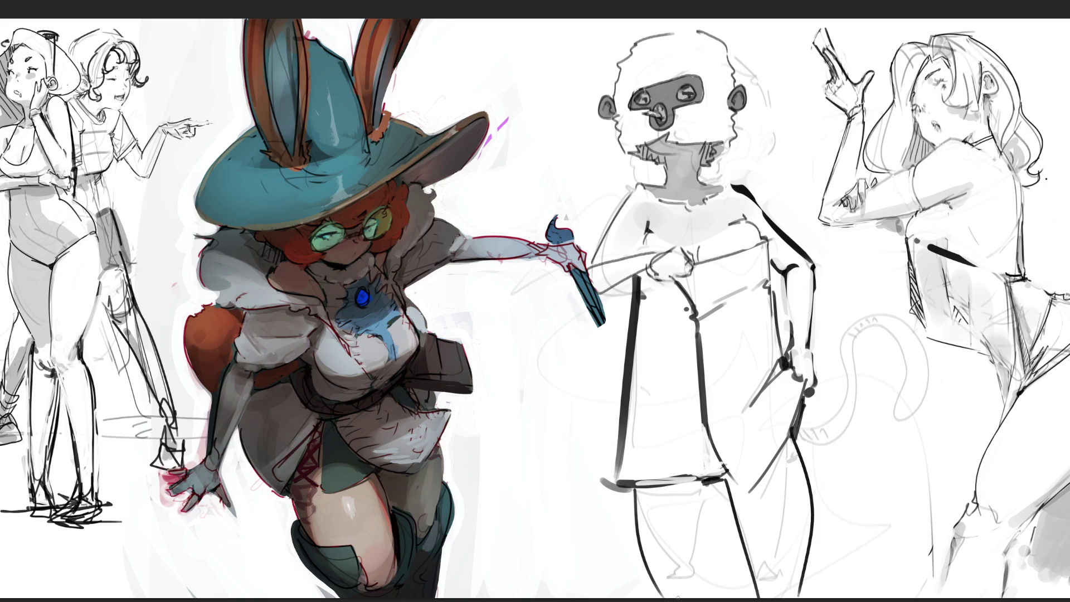
Step: Draw the inner leg line, then add grey strokes down the leg and across the thighs
drag(707, 479, 694, 598)
mouse_move(689, 96)
mouse_down()
mouse_move(681, 93)
mouse_move(694, 93)
mouse_up()
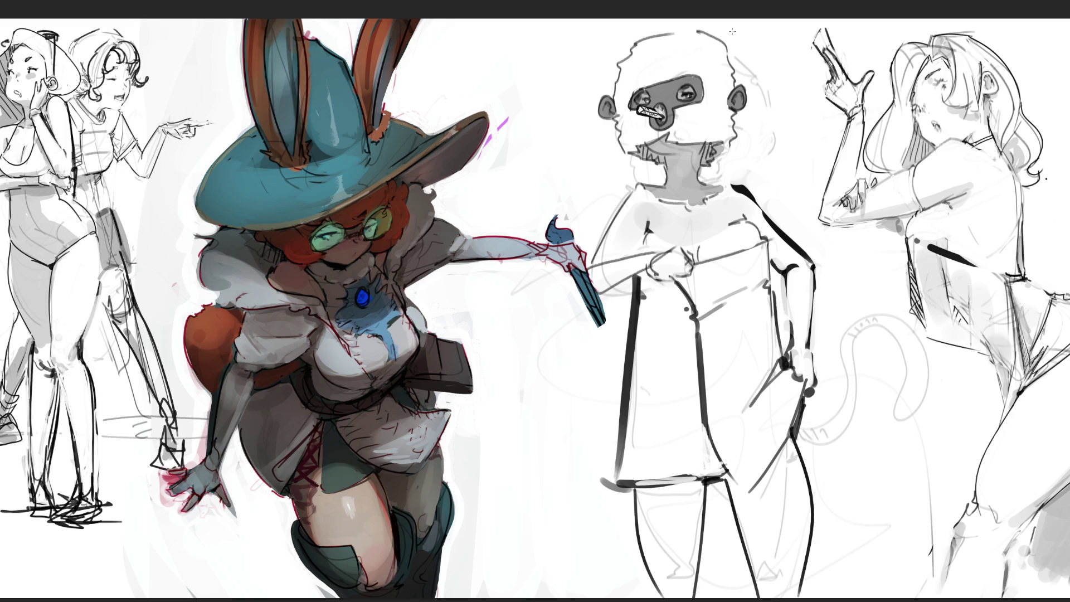
key(ctrl+z)
key(bracketright)
key(bracketright)
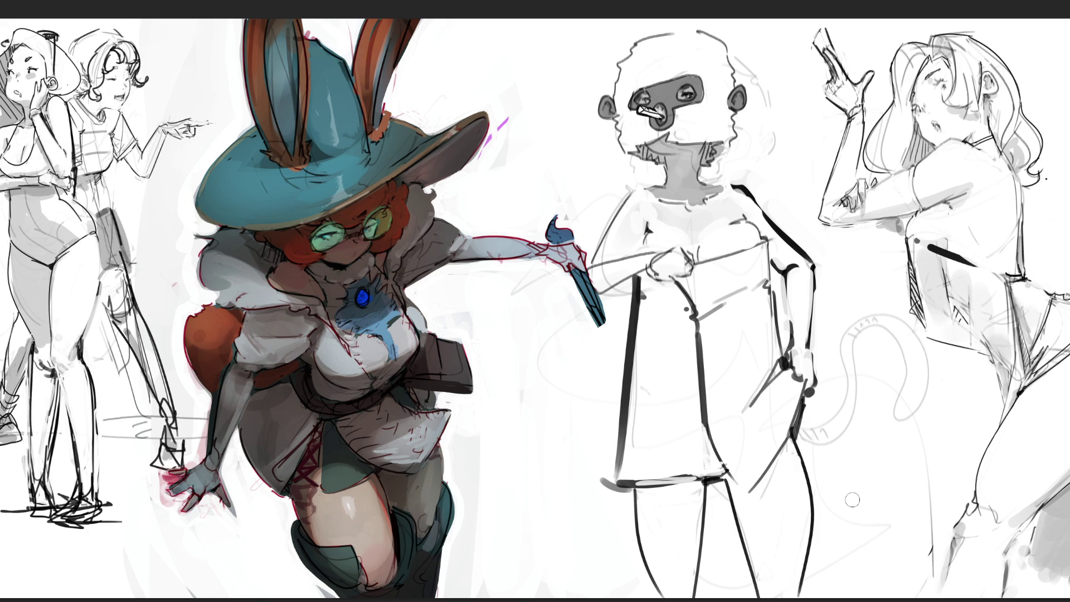
drag(798, 453, 747, 536)
key(ctrl+z)
drag(634, 508, 702, 508)
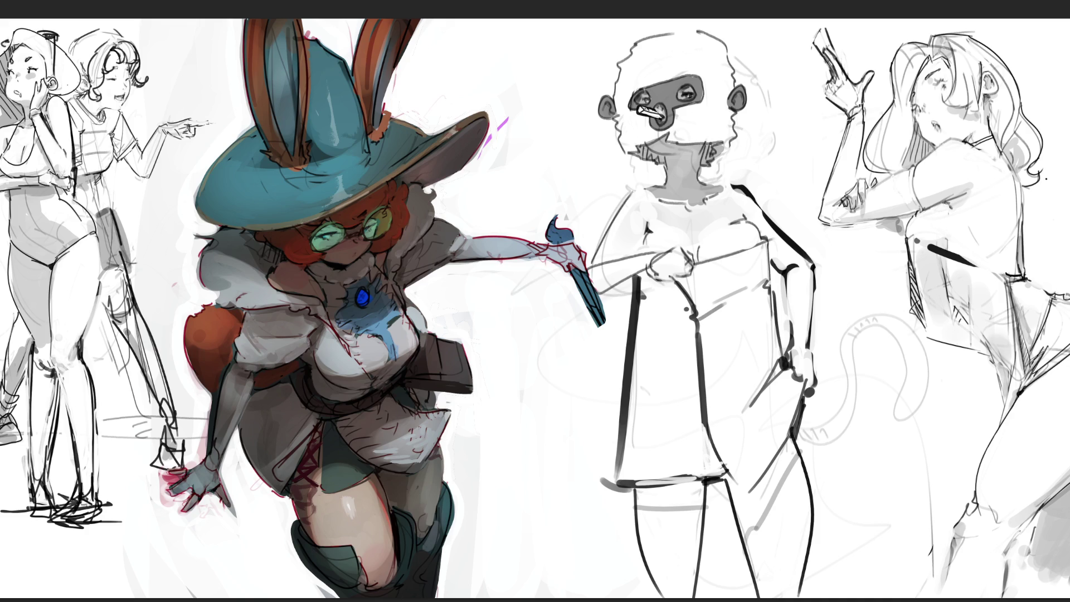
Step: Brush grey across the thighs below the shirt hem, then undo the stray blob
mouse_move(648, 495)
mouse_down()
mouse_move(691, 492)
mouse_move(669, 505)
mouse_move(713, 471)
mouse_move(741, 490)
mouse_move(747, 518)
mouse_move(786, 446)
mouse_move(739, 536)
mouse_move(777, 469)
mouse_up()
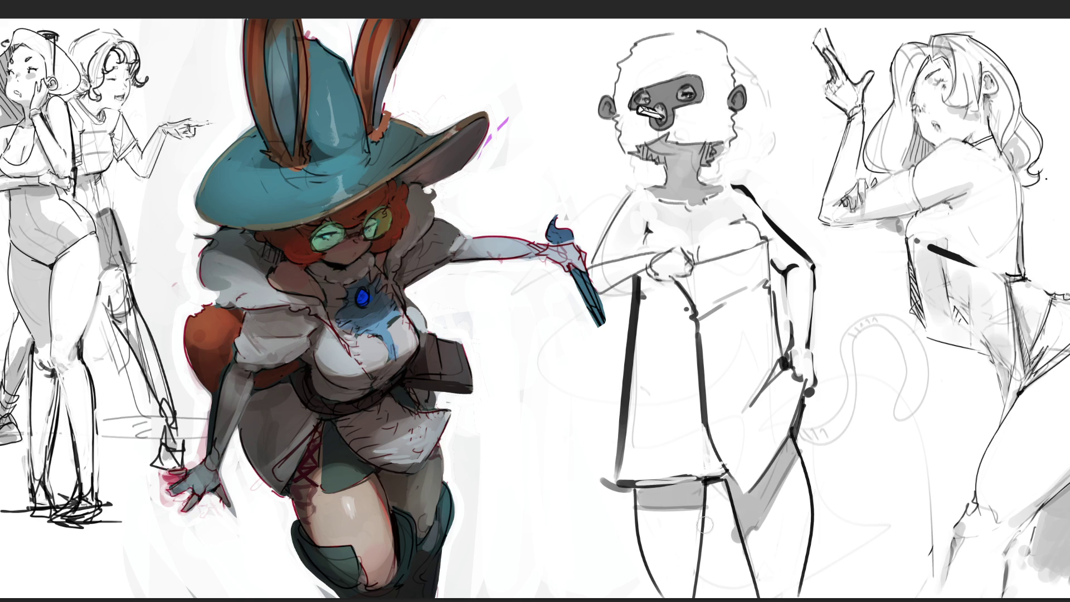
key(ctrl+z)
Step: Lighten the teeth into a cigarette with a dark tip and lighten the band under the chin
drag(642, 111, 658, 113)
drag(651, 115, 645, 114)
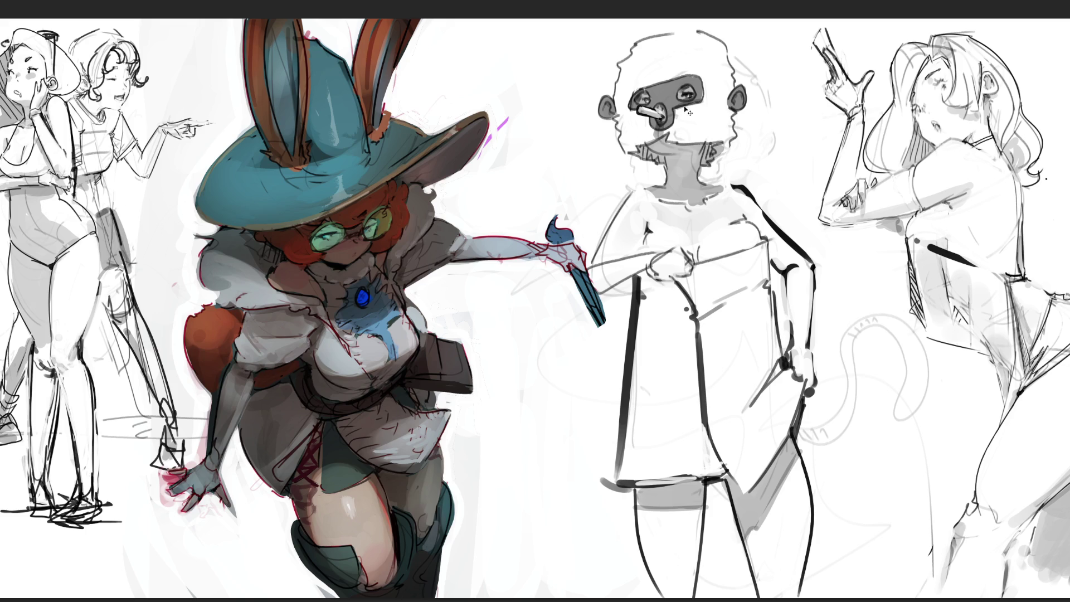
drag(641, 112, 647, 106)
mouse_move(699, 132)
mouse_down()
mouse_move(647, 141)
mouse_move(668, 137)
mouse_up()
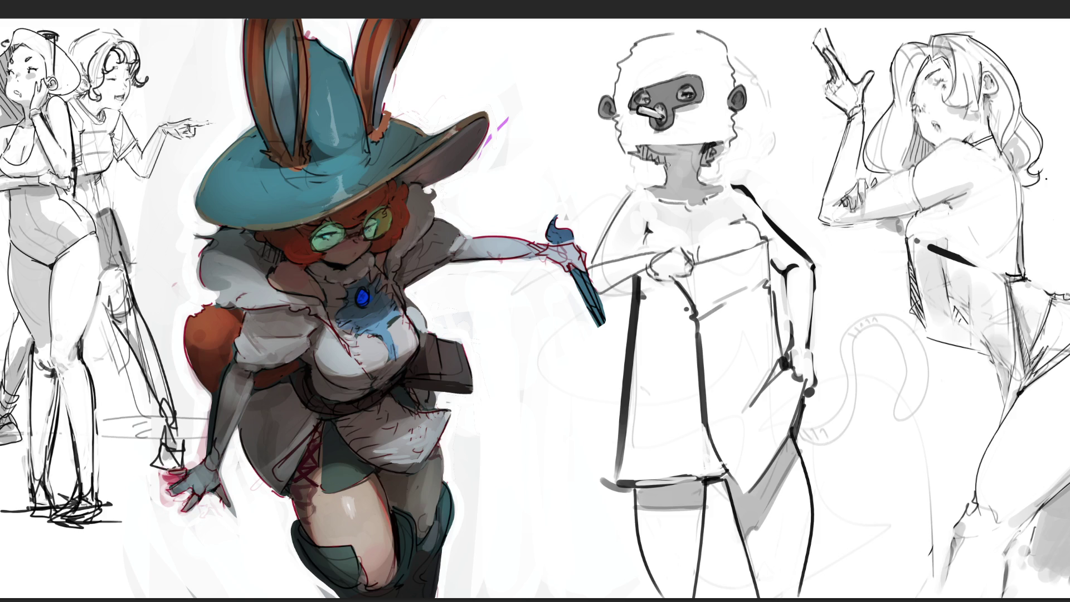
Step: Add dark accents under the chin, along the neck and on the head's left side
click(663, 159)
mouse_move(705, 152)
mouse_down()
mouse_move(700, 177)
mouse_move(736, 146)
mouse_up()
drag(622, 115, 615, 126)
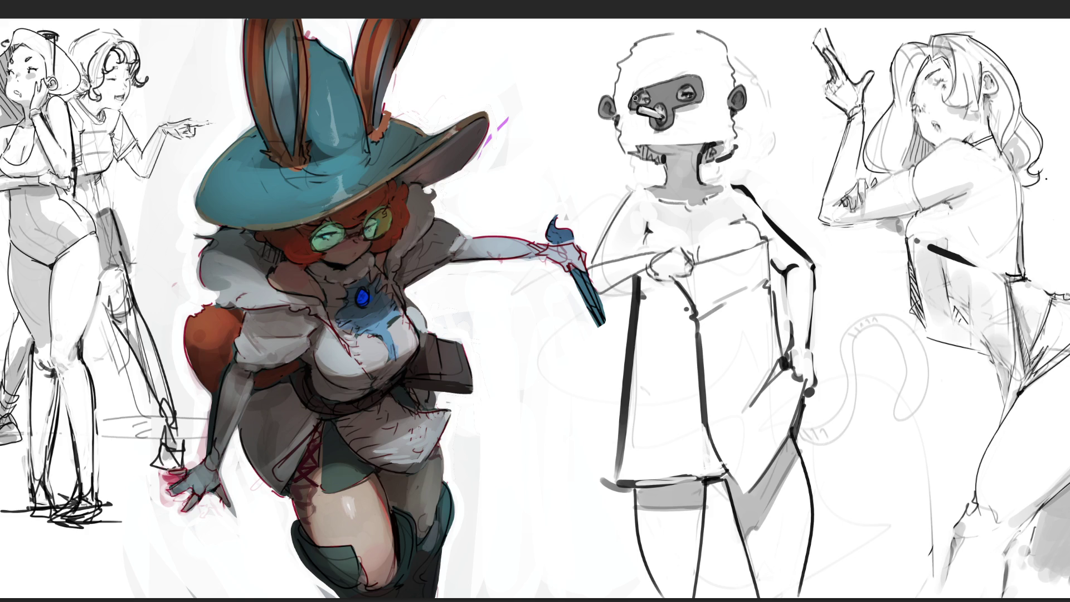
drag(730, 157, 713, 166)
mouse_move(736, 116)
mouse_down()
mouse_move(733, 142)
mouse_move(735, 130)
mouse_up()
Step: Ink the top and right side of the head and repaint the left neck and collar
drag(727, 46, 734, 86)
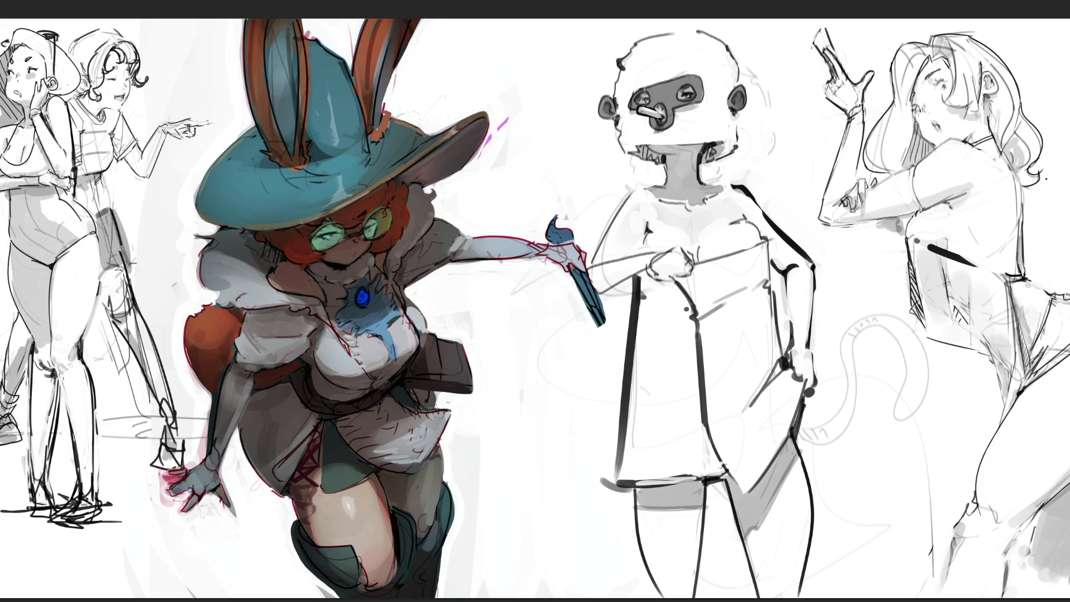
drag(669, 26, 699, 30)
mouse_move(744, 62)
mouse_down()
mouse_move(741, 77)
mouse_move(754, 68)
mouse_up()
mouse_move(643, 188)
mouse_down()
mouse_move(616, 220)
mouse_move(645, 183)
mouse_move(687, 208)
mouse_up()
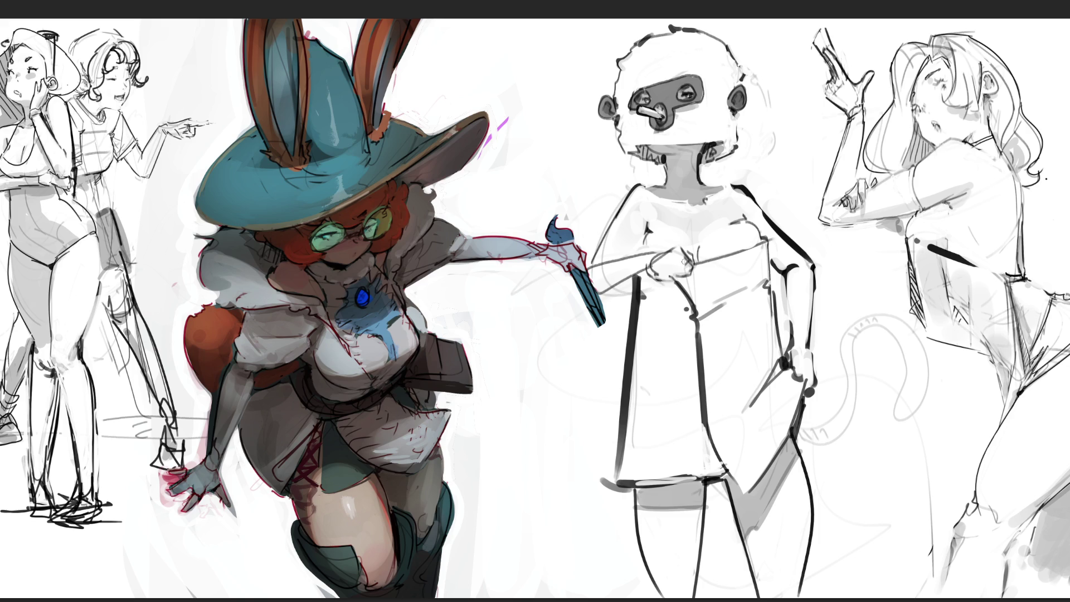
Step: Add a dark stroke near the left shoulder, undoing trial marks on chest and hip
drag(622, 259, 634, 243)
drag(693, 243, 695, 255)
key(ctrl+z)
drag(783, 360, 769, 389)
key(ctrl+z)
Step: Draw grey folds across the chest, right hip and dress centre, and darken the right shoulder
mouse_move(761, 268)
mouse_down()
mouse_move(677, 279)
mouse_move(691, 289)
mouse_move(687, 310)
mouse_move(708, 315)
mouse_move(699, 329)
mouse_move(637, 300)
mouse_move(685, 322)
mouse_up()
drag(785, 361, 736, 419)
drag(772, 384, 753, 409)
drag(694, 322, 694, 480)
drag(719, 424, 696, 479)
drag(693, 406, 709, 473)
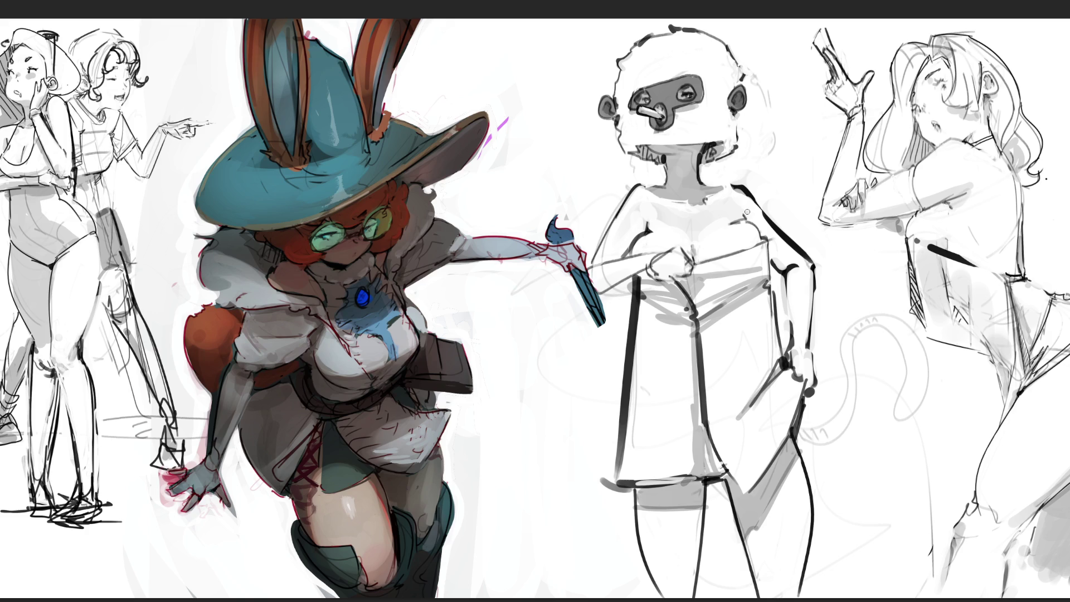
mouse_move(747, 212)
mouse_down()
mouse_move(772, 243)
mouse_move(767, 267)
mouse_move(783, 269)
mouse_move(782, 306)
mouse_up()
Step: Restate dark lines along the right arm's edge and the left shoulder
drag(798, 270, 790, 306)
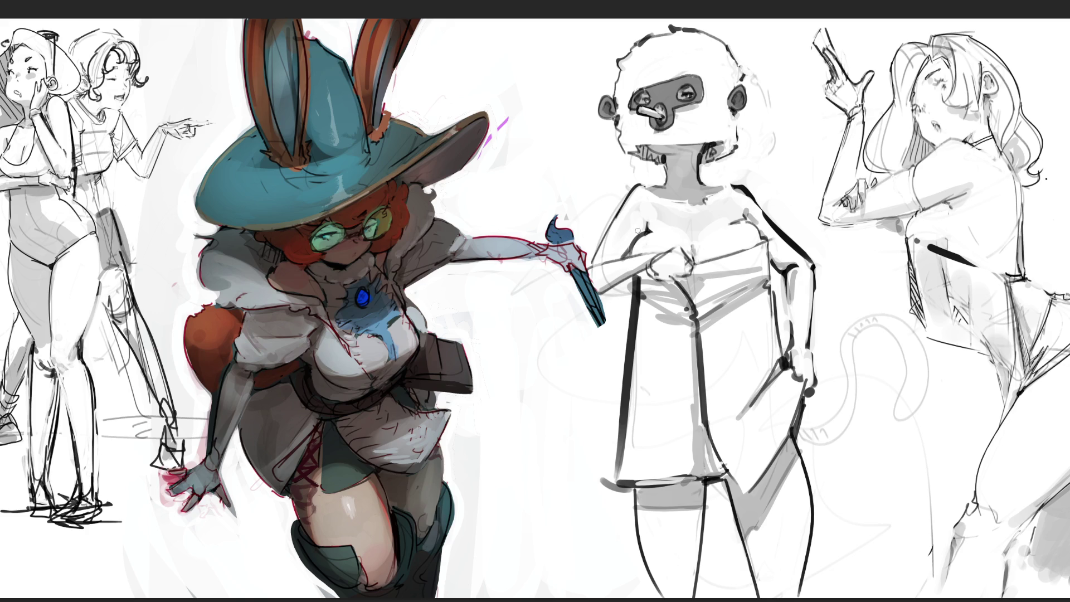
drag(629, 245, 616, 259)
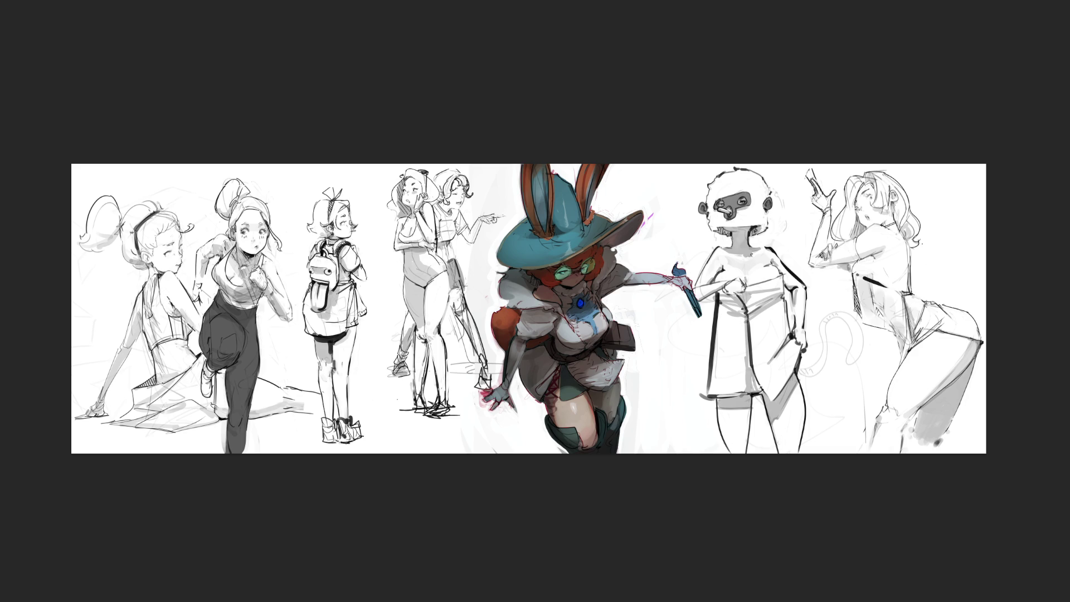
Step: Erase faint tail lines, add a hook at the hem's left corner, and darken the chest line
mouse_move(810, 331)
mouse_down()
mouse_move(827, 329)
mouse_move(828, 312)
mouse_move(809, 371)
mouse_move(854, 362)
mouse_move(856, 315)
mouse_move(857, 432)
mouse_move(821, 438)
mouse_up()
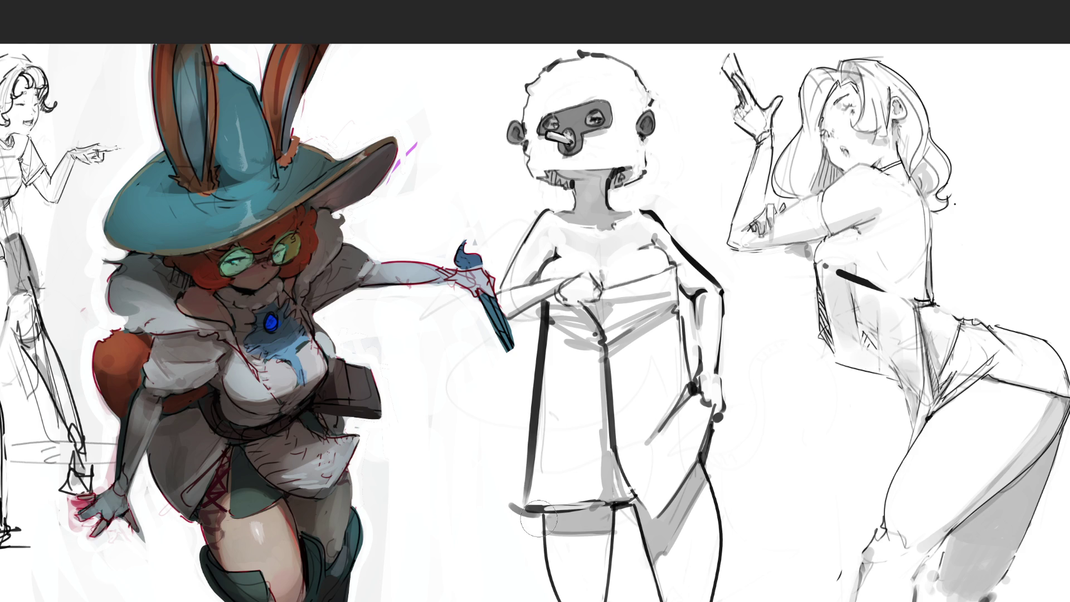
mouse_move(528, 496)
mouse_down()
mouse_move(538, 546)
mouse_move(537, 523)
mouse_up()
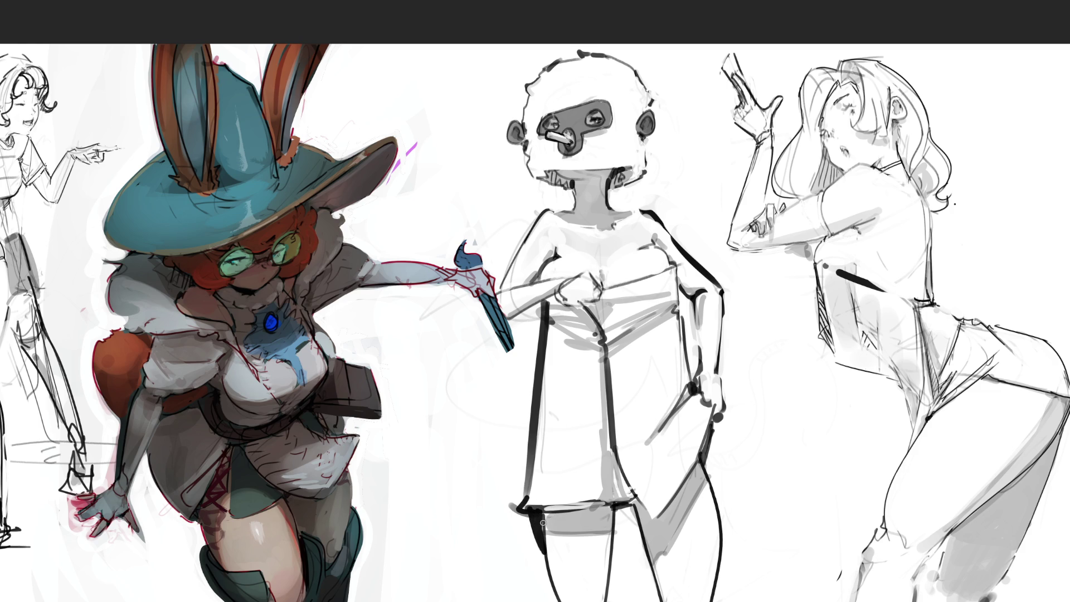
key(ctrl+z)
key(ctrl+z)
key(ctrl+z)
key(ctrl+z)
key(ctrl+z)
key(ctrl+z)
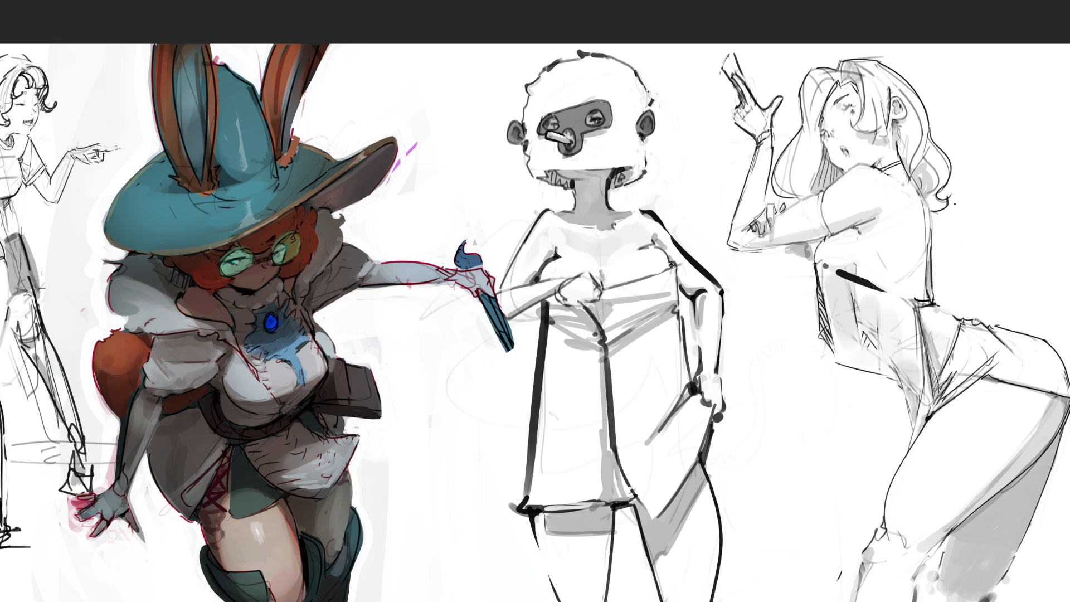
drag(651, 276, 672, 266)
Step: Sketch the fries carton's outline, slanted top and fry sticks left of the masked head
mouse_move(433, 125)
mouse_down()
mouse_move(442, 111)
mouse_move(449, 163)
mouse_up()
mouse_move(435, 116)
mouse_down()
mouse_move(438, 98)
mouse_move(467, 89)
mouse_move(497, 110)
mouse_move(468, 167)
mouse_up()
mouse_move(471, 121)
mouse_down()
mouse_move(480, 163)
mouse_move(483, 126)
mouse_move(491, 159)
mouse_up()
mouse_move(485, 103)
mouse_down()
mouse_move(500, 94)
mouse_move(500, 162)
mouse_move(447, 173)
mouse_move(457, 216)
mouse_move(511, 221)
mouse_up()
drag(500, 139, 508, 218)
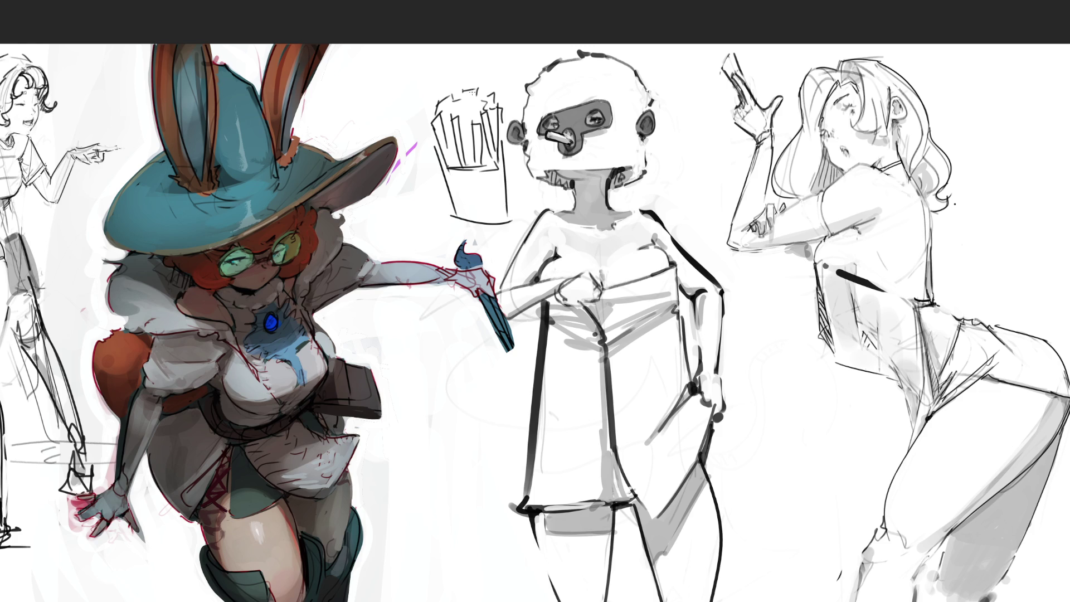
Step: Add squiggly fry tops, a base line under the carton and hatching on its bottom band
mouse_move(454, 104)
mouse_down()
mouse_move(495, 99)
mouse_move(514, 221)
mouse_up()
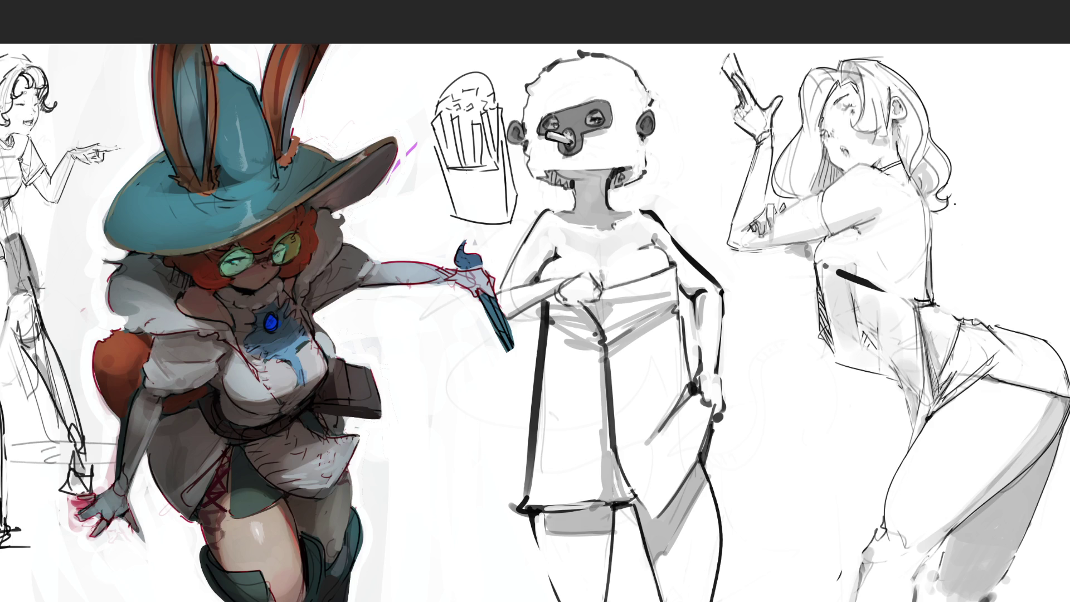
mouse_move(441, 228)
mouse_down()
mouse_move(522, 225)
mouse_move(464, 225)
mouse_move(483, 230)
mouse_up()
drag(499, 224, 510, 233)
drag(513, 216, 515, 226)
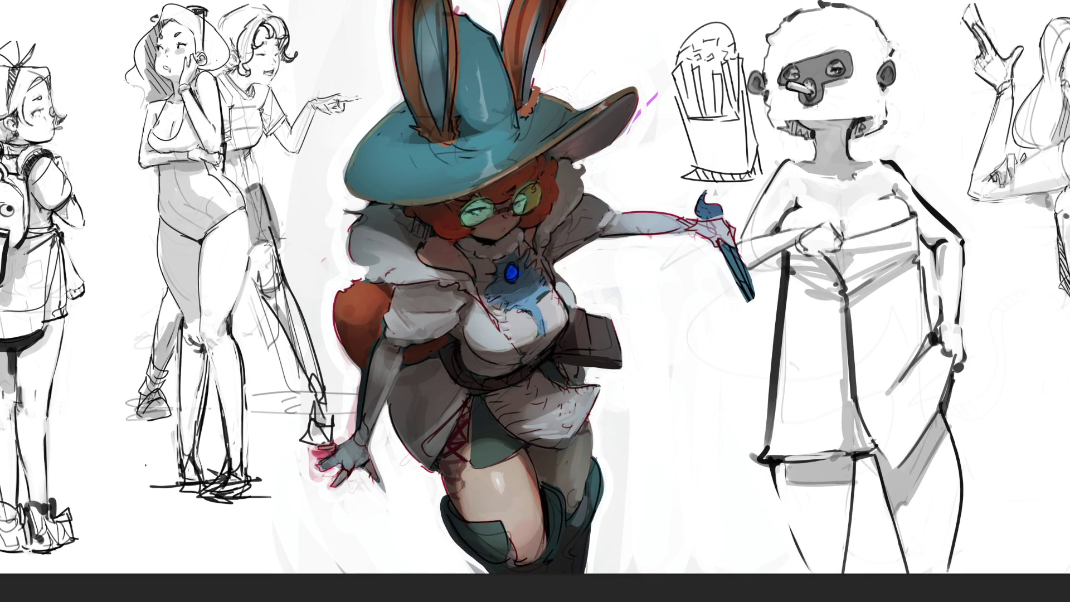
Step: Paint a short dark horizontal stroke across the masked figure's neck
drag(813, 130, 855, 124)
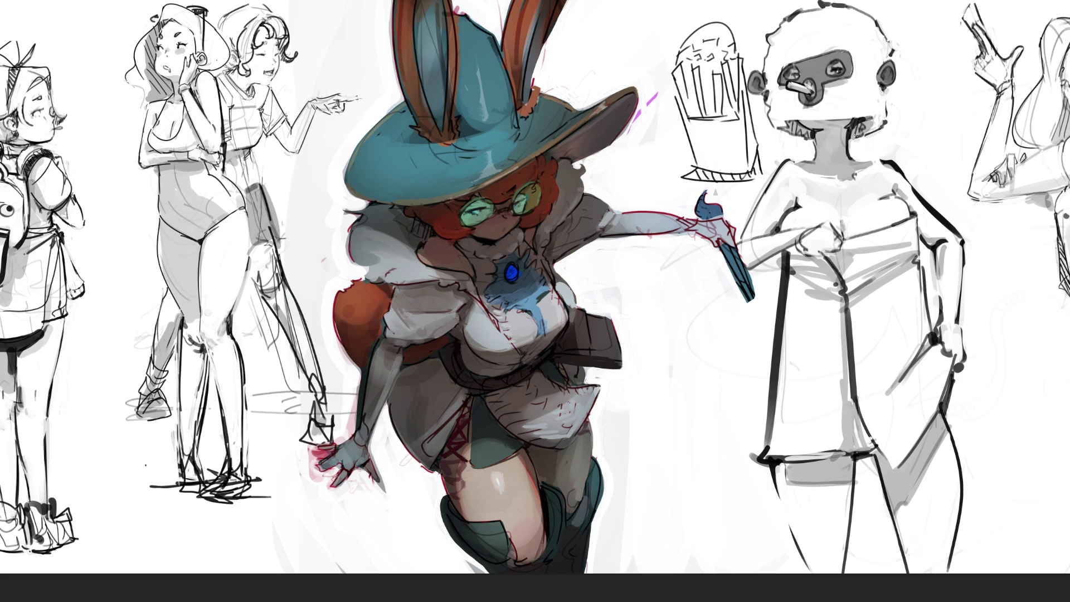
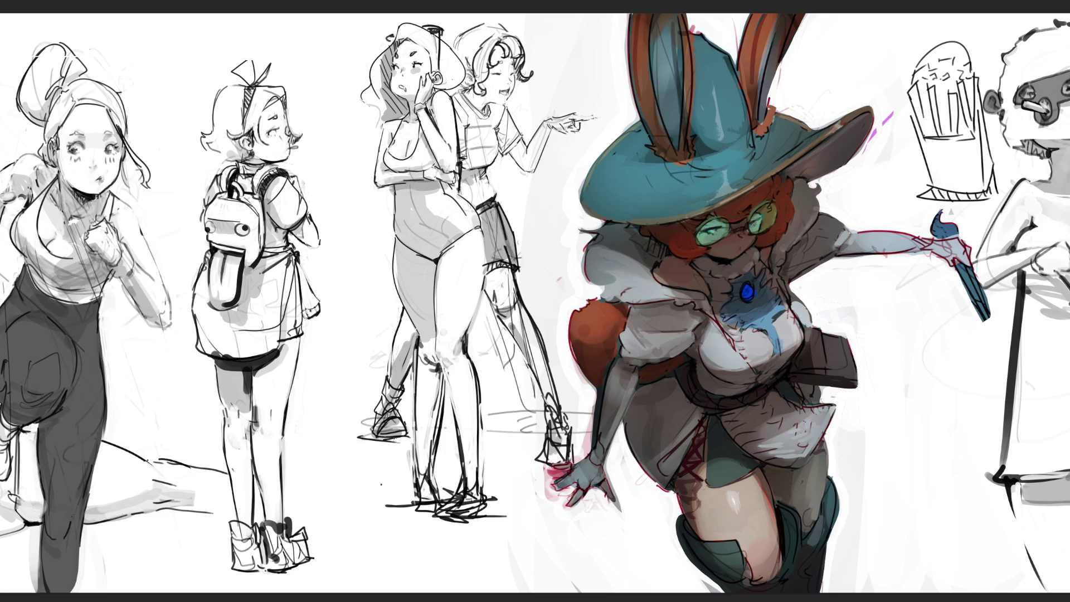
Step: Stroke three short ground lines under the sketched feet and shade the laughing girl's shirt stripe grey
mouse_move(487, 433)
mouse_down()
mouse_move(535, 434)
mouse_move(517, 443)
mouse_move(540, 444)
mouse_up()
drag(436, 445, 455, 429)
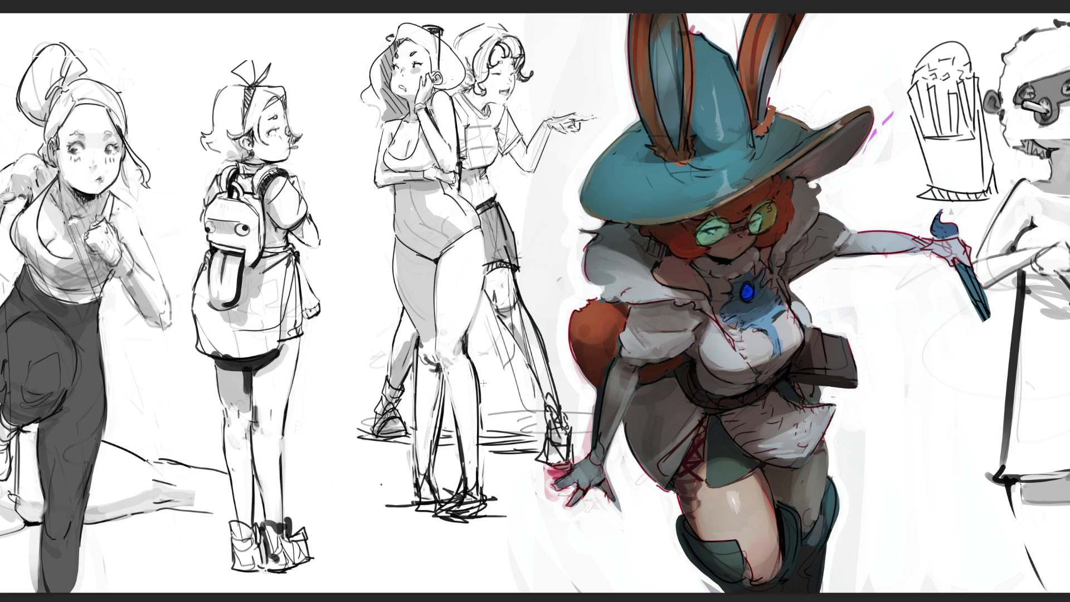
drag(505, 452, 545, 438)
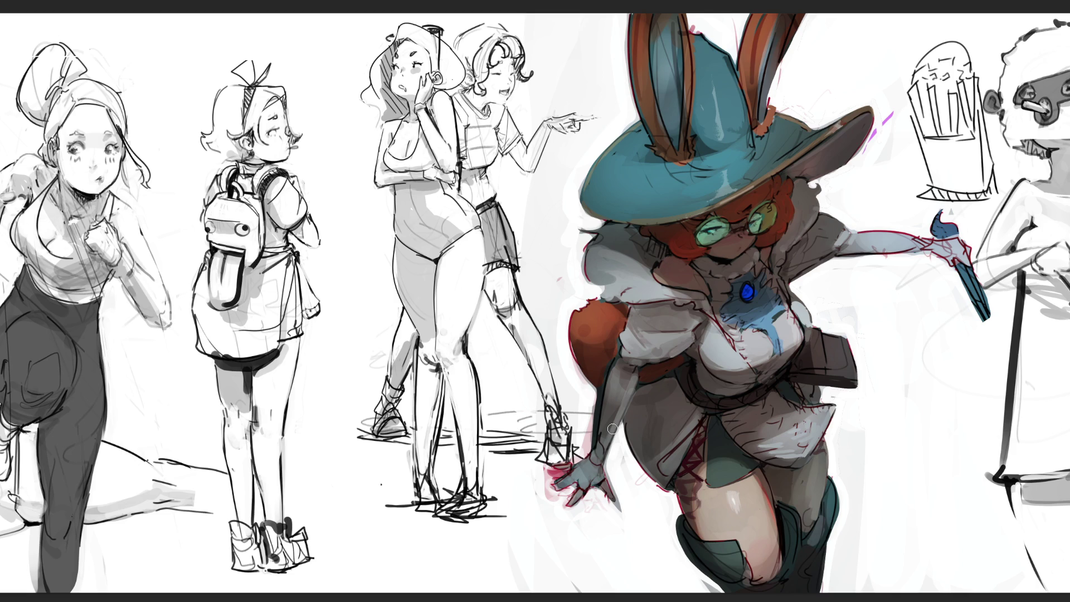
mouse_move(485, 142)
mouse_down()
mouse_move(463, 143)
mouse_move(493, 144)
mouse_move(487, 132)
mouse_move(470, 137)
mouse_up()
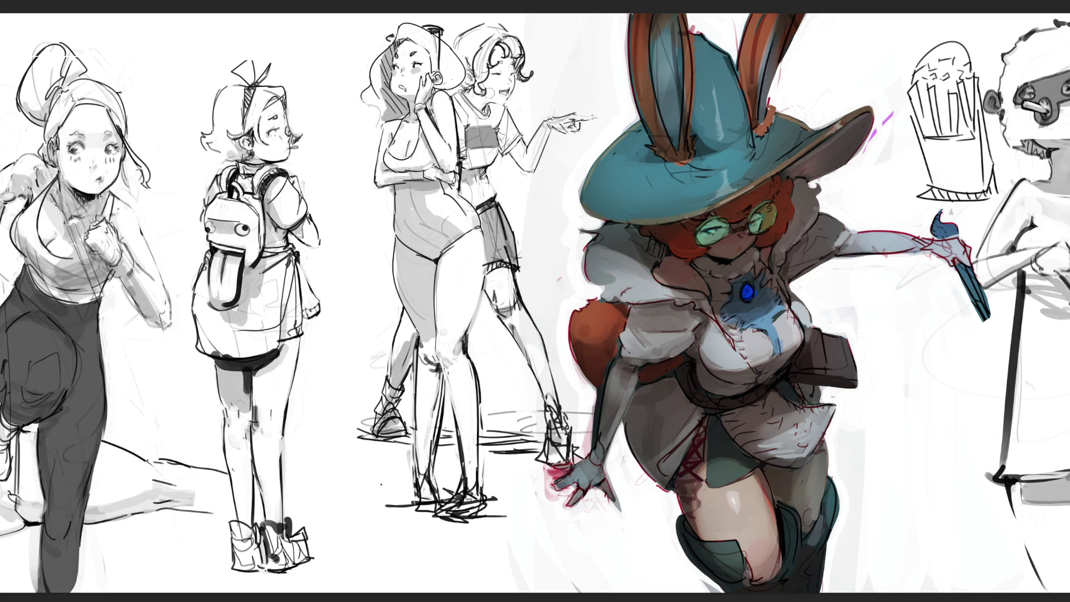
Step: Darken the laughing girl's collar, sleeve edge, midriff and waist lines, and extend her pointing fingertip
mouse_move(463, 94)
mouse_down()
mouse_move(480, 116)
mouse_move(490, 111)
mouse_up()
drag(504, 153, 522, 136)
drag(481, 168, 486, 174)
mouse_move(459, 195)
mouse_down()
mouse_move(486, 189)
mouse_move(486, 167)
mouse_move(471, 180)
mouse_move(481, 174)
mouse_up()
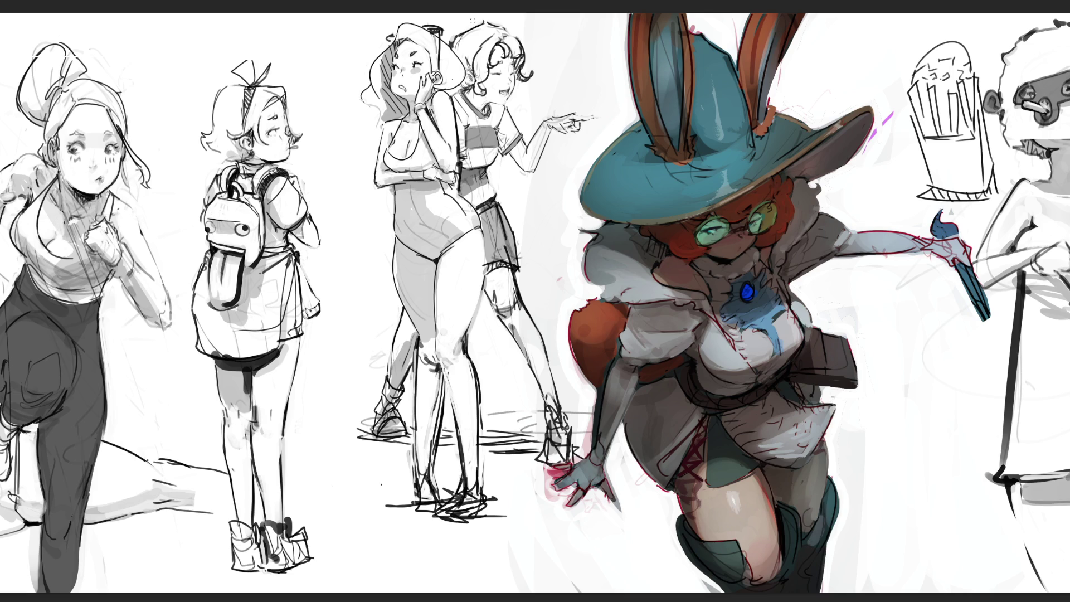
drag(575, 112, 597, 116)
drag(590, 116, 601, 116)
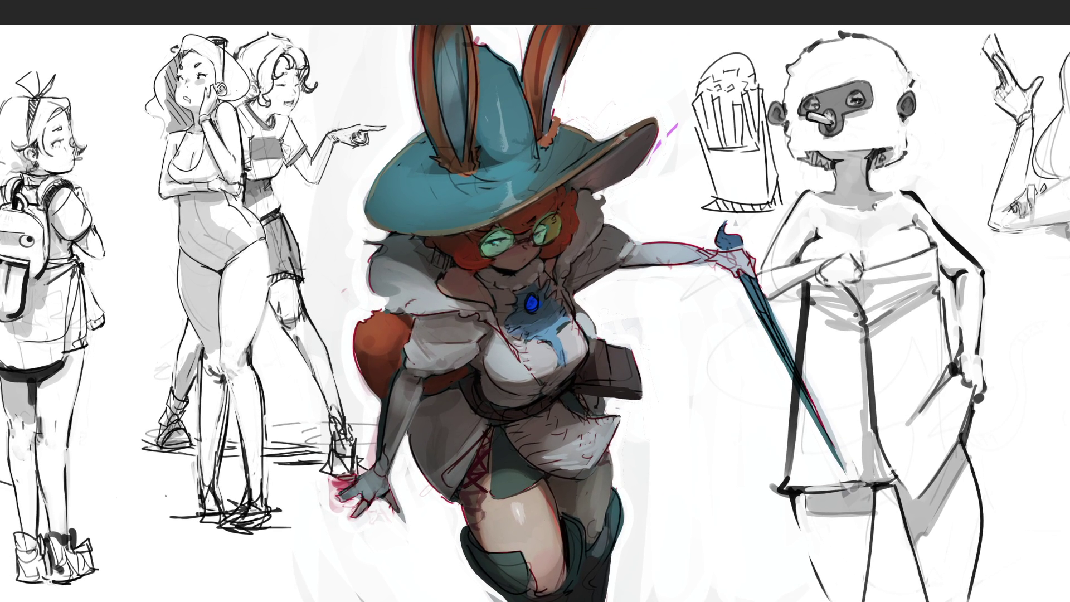
Step: Start a free transform (Ctrl+T) on the right-hand sketches
key(ctrl+t)
Step: Skew the right-hand sketches rightward, then lasso swirl shapes from past the hip down to the staff tip
drag(912, 31, 942, 30)
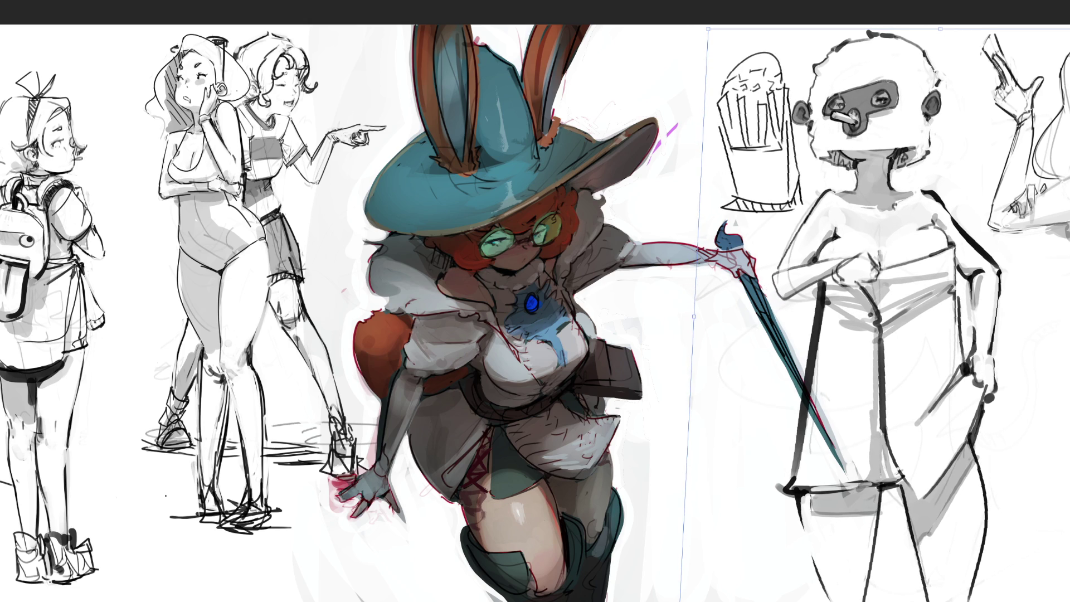
key(Return)
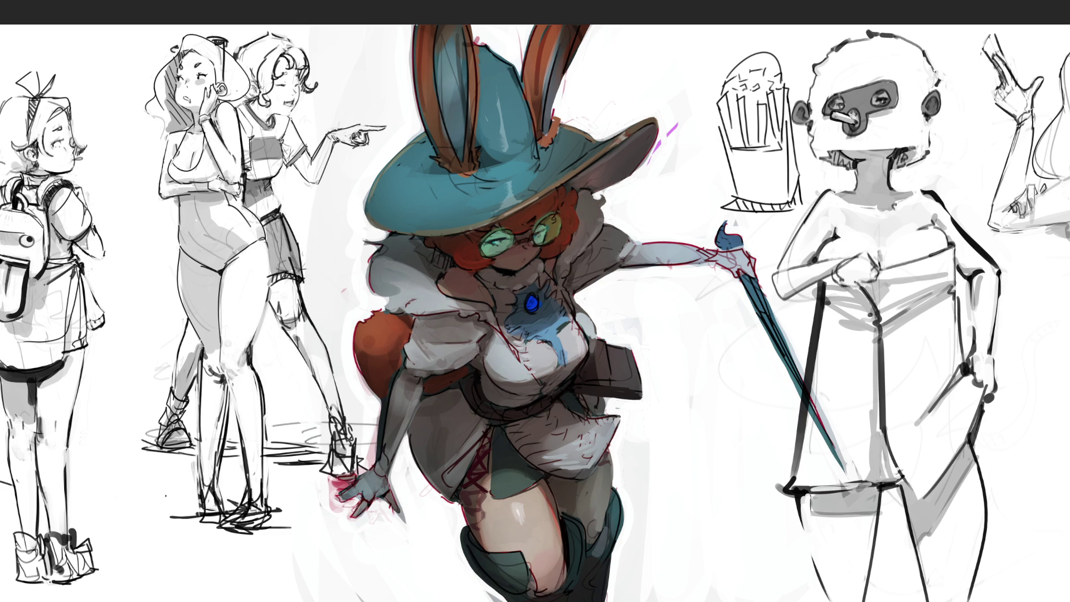
mouse_move(846, 466)
mouse_down()
mouse_move(831, 363)
mouse_move(847, 472)
mouse_move(830, 455)
mouse_move(833, 412)
mouse_move(857, 462)
mouse_move(867, 401)
mouse_move(842, 473)
mouse_move(866, 410)
mouse_move(878, 437)
mouse_move(819, 473)
mouse_move(800, 450)
mouse_move(841, 465)
mouse_move(825, 465)
mouse_up()
mouse_move(613, 303)
mouse_down()
mouse_move(641, 446)
mouse_move(825, 471)
mouse_move(613, 303)
mouse_move(791, 489)
mouse_move(655, 304)
mouse_move(669, 491)
mouse_move(619, 312)
mouse_move(671, 218)
mouse_move(645, 176)
mouse_move(701, 284)
mouse_up()
drag(701, 495, 781, 483)
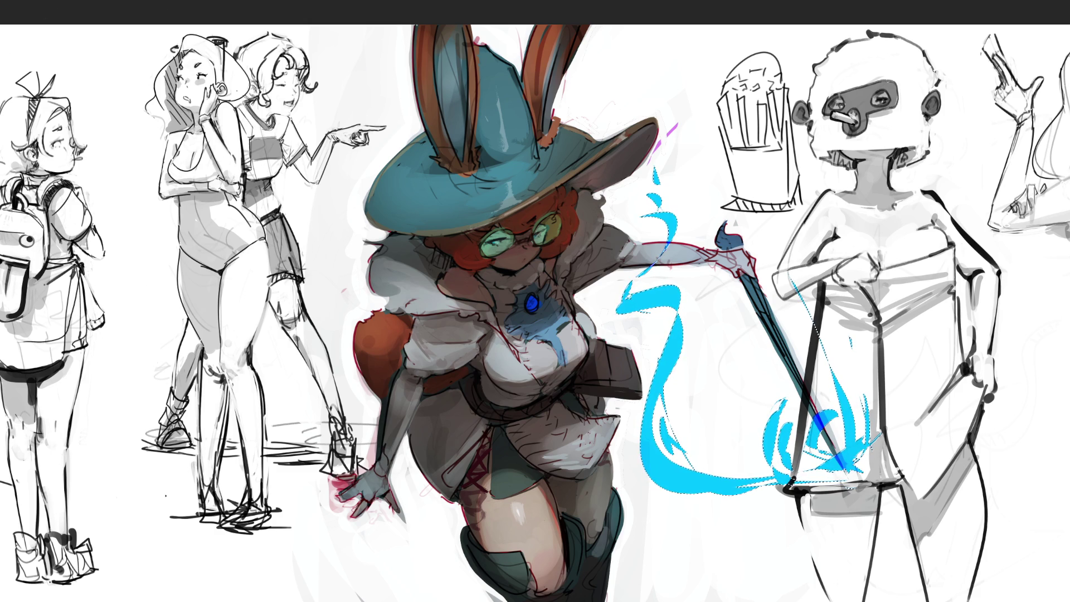
Step: Select the witch's lower hand, wrist and forearm and paint them blue
key(ctrl+d)
mouse_move(327, 501)
mouse_down()
mouse_move(328, 526)
mouse_move(390, 528)
mouse_up()
mouse_move(361, 464)
mouse_down()
mouse_move(390, 465)
mouse_move(416, 434)
mouse_move(375, 434)
mouse_move(397, 413)
mouse_move(381, 446)
mouse_move(400, 462)
mouse_move(418, 415)
mouse_move(427, 423)
mouse_move(398, 412)
mouse_move(383, 370)
mouse_move(395, 399)
mouse_move(376, 426)
mouse_up()
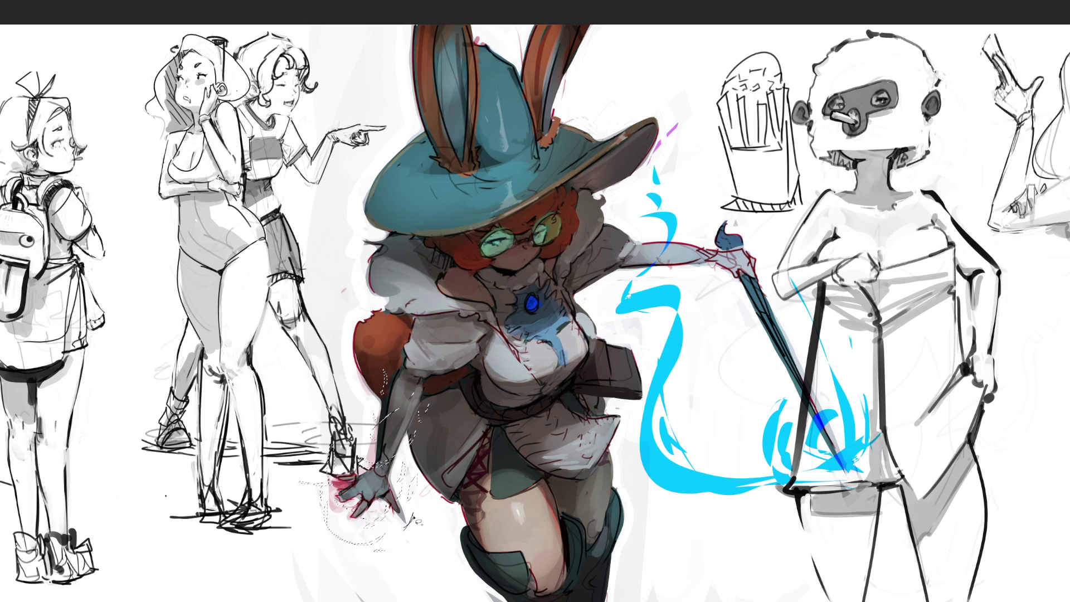
key(b)
drag(351, 440, 368, 468)
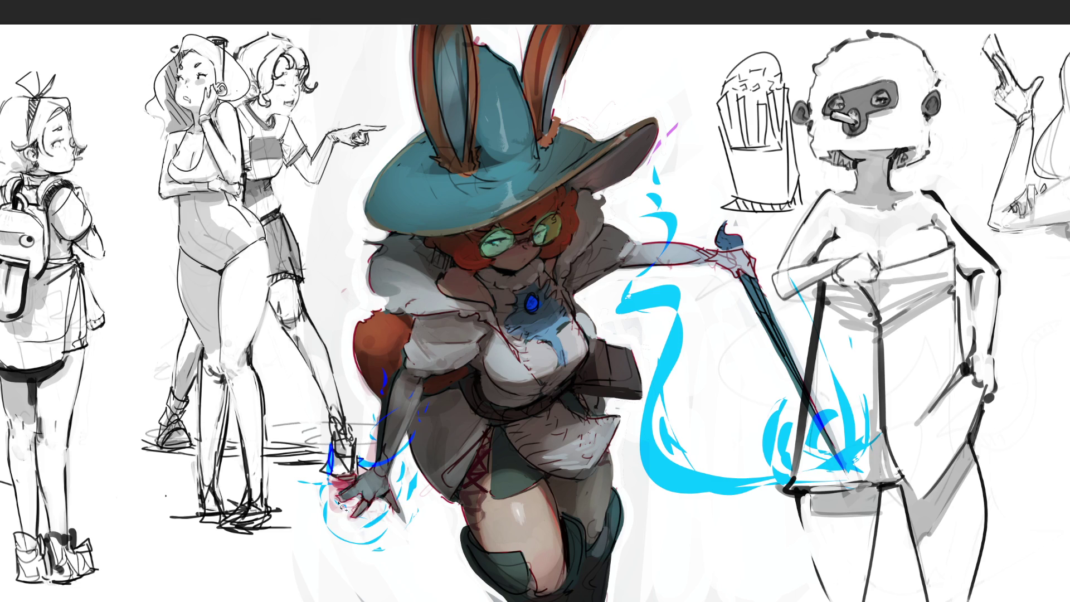
Step: Select the swirls around the lower hand and paint them saturated cyan, washing cyan over the left figures
mouse_move(381, 533)
mouse_down()
mouse_move(357, 539)
mouse_move(333, 516)
mouse_move(357, 504)
mouse_move(365, 516)
mouse_up()
drag(317, 513, 322, 520)
mouse_move(406, 532)
mouse_down()
mouse_move(404, 554)
mouse_move(417, 496)
mouse_move(421, 529)
mouse_up()
key(b)
drag(491, 516, 434, 518)
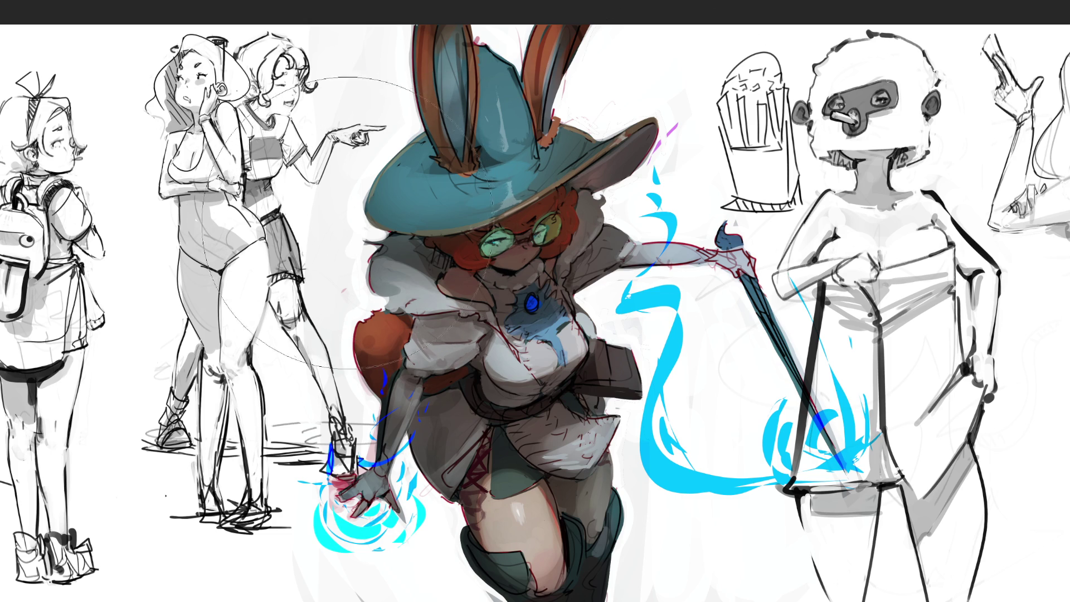
drag(216, 181, 227, 174)
Step: With a smaller brush, undo the left-figure tint and glaze the lower arm, hand and staff cyan
key(bracketleft)
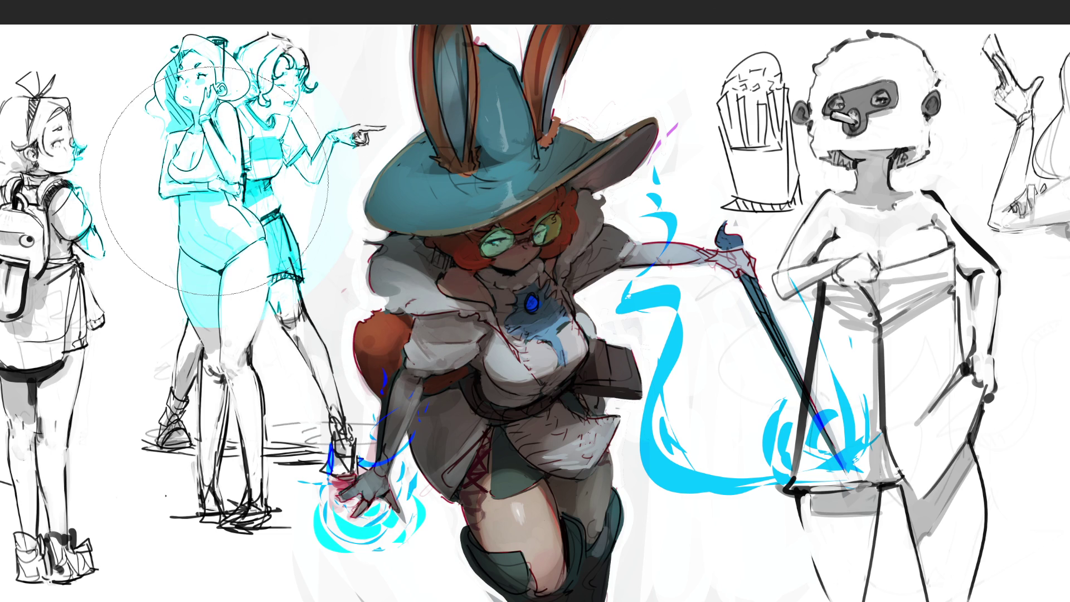
key(ctrl+z)
drag(401, 385, 356, 490)
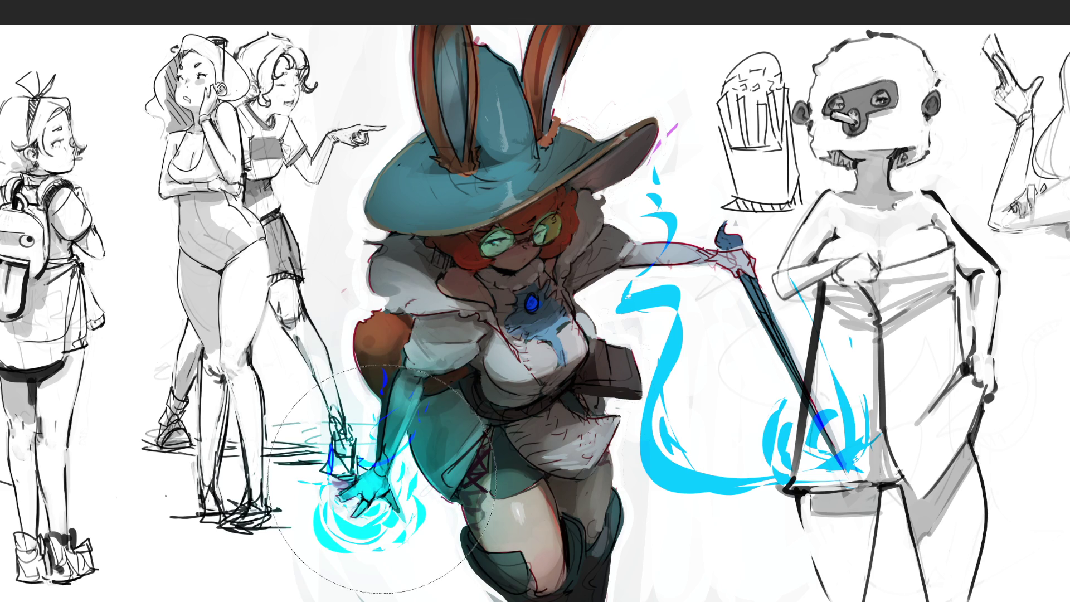
drag(842, 463, 769, 323)
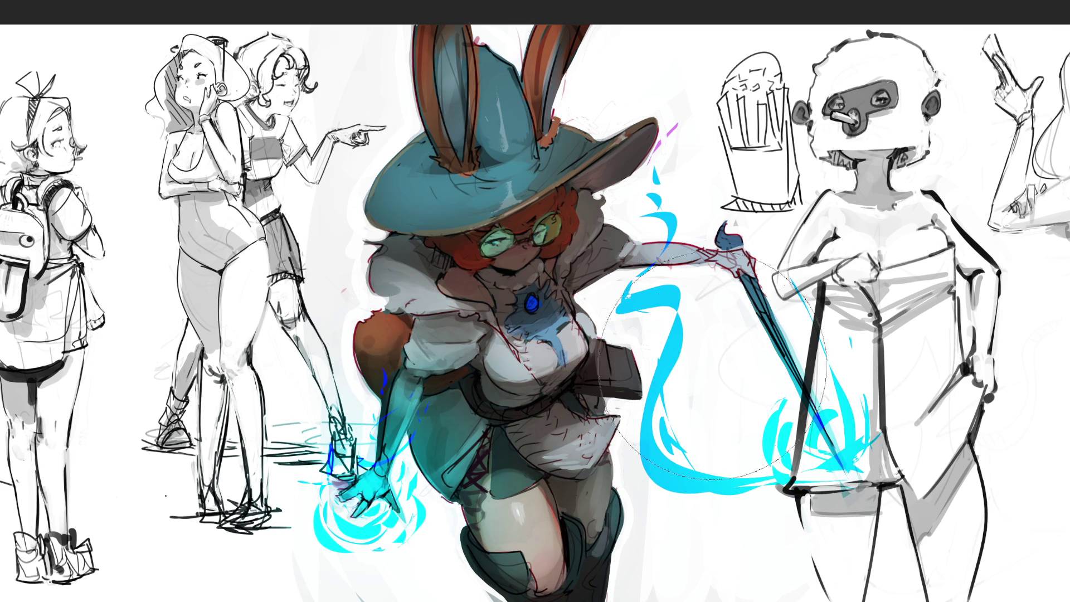
Step: Tint the staff-holding arm cyan, redoing one stroke, and darken the fur at the witch's shoulder
drag(671, 285, 696, 279)
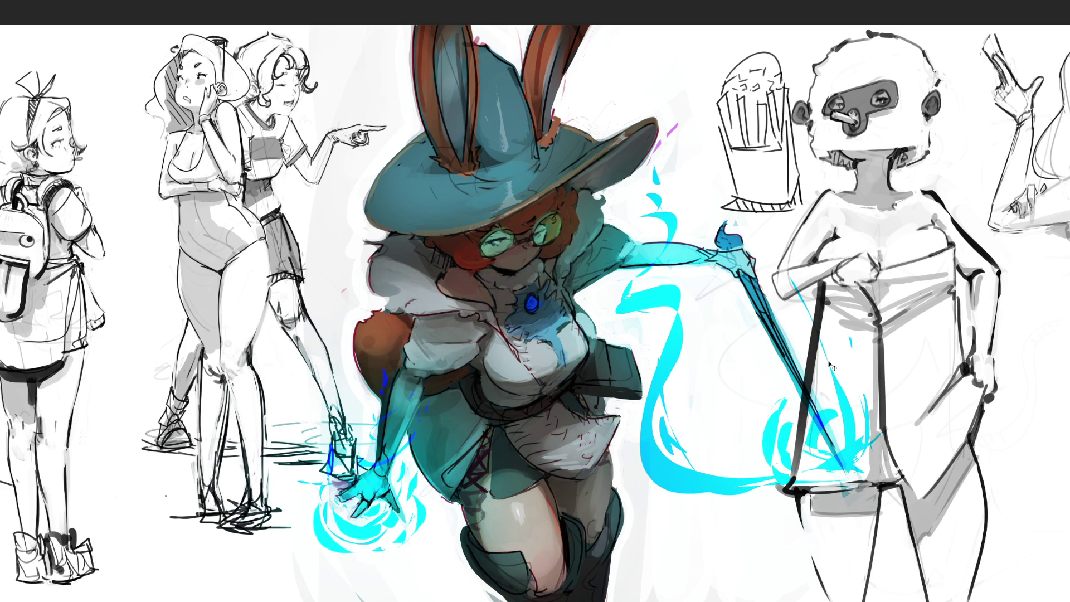
key(ctrl+z)
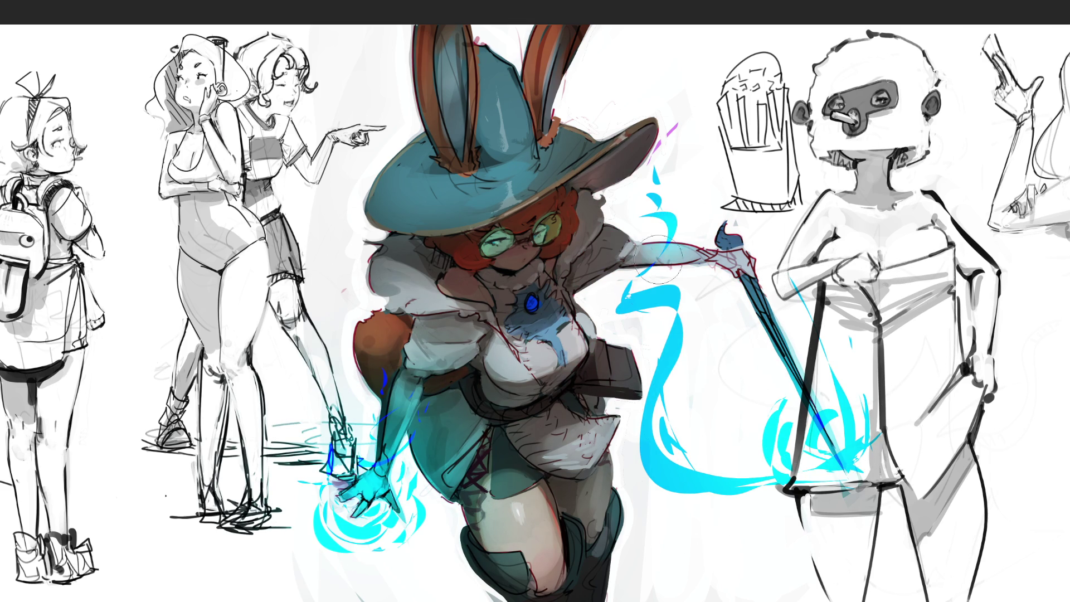
drag(670, 234, 629, 253)
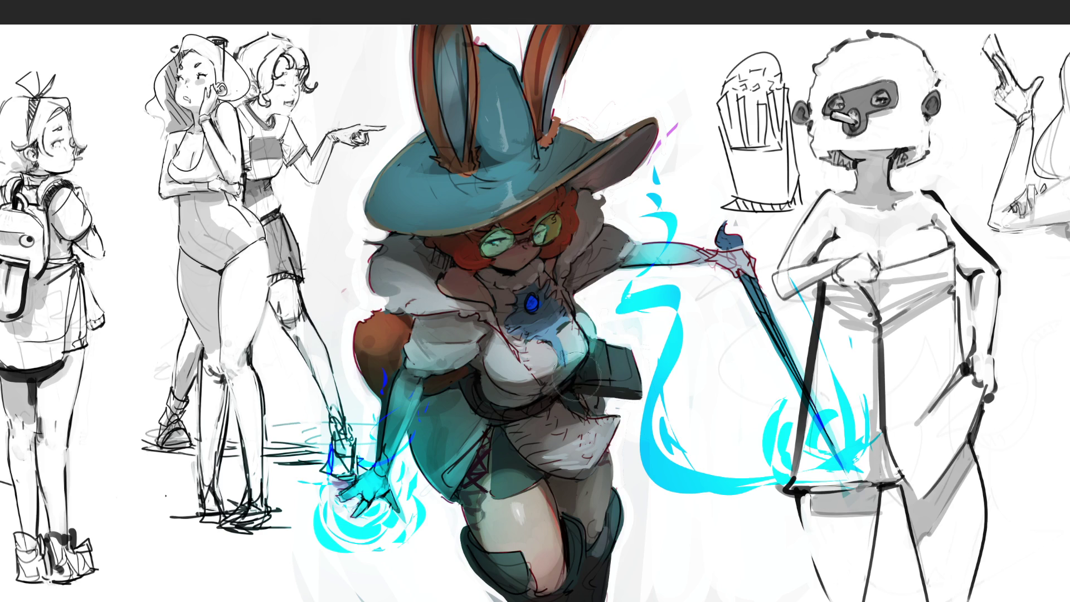
drag(618, 220, 613, 257)
Step: Darken the right edge of the witch's thigh and paint a hooked stroke beside her
drag(620, 465, 610, 507)
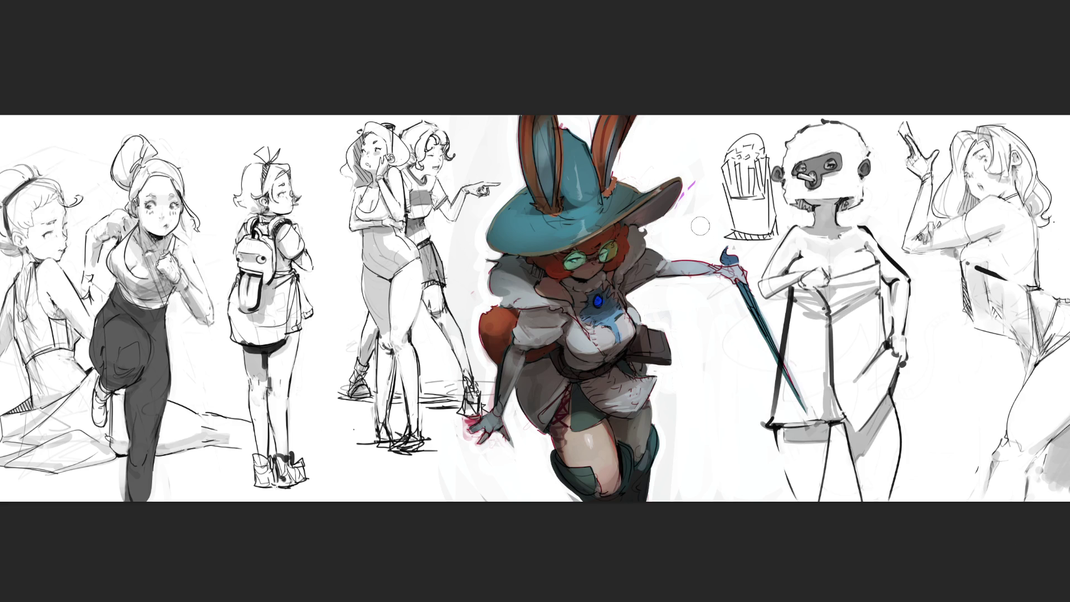
mouse_move(683, 330)
mouse_down()
mouse_move(709, 329)
mouse_move(703, 371)
mouse_up()
Step: Reshape the hooked stroke into a B, then add a capital R and another B to spell BRB vertically
click(694, 380)
drag(687, 327, 699, 345)
mouse_move(698, 342)
mouse_down()
mouse_move(721, 349)
mouse_move(701, 373)
mouse_up()
drag(691, 325, 708, 422)
mouse_move(705, 400)
mouse_down()
mouse_move(720, 385)
mouse_move(729, 409)
mouse_up()
drag(703, 434, 708, 478)
mouse_move(709, 436)
mouse_down()
mouse_move(719, 461)
mouse_move(704, 475)
mouse_up()
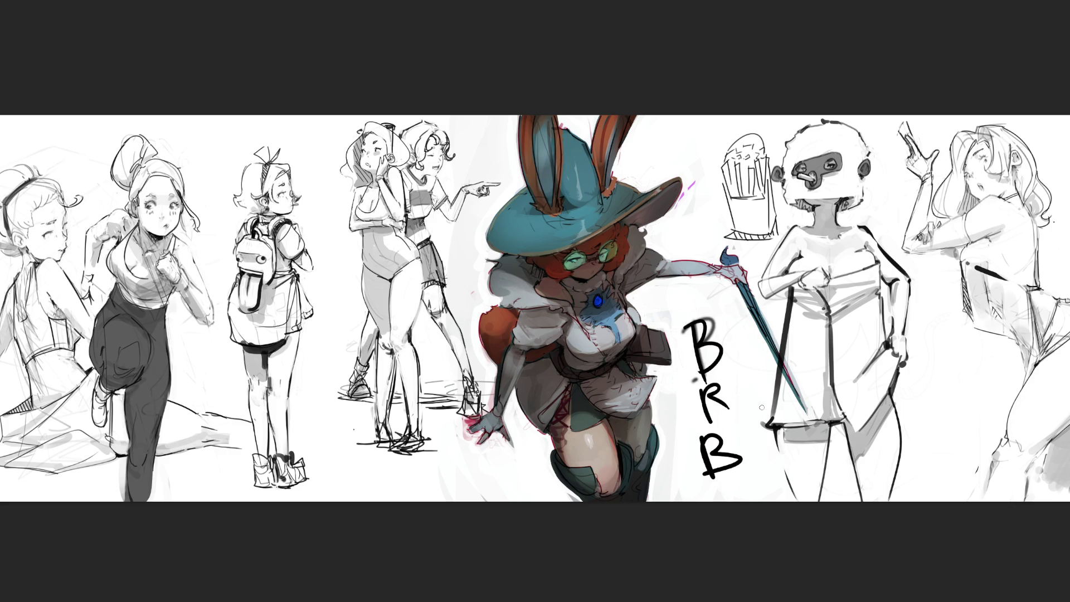